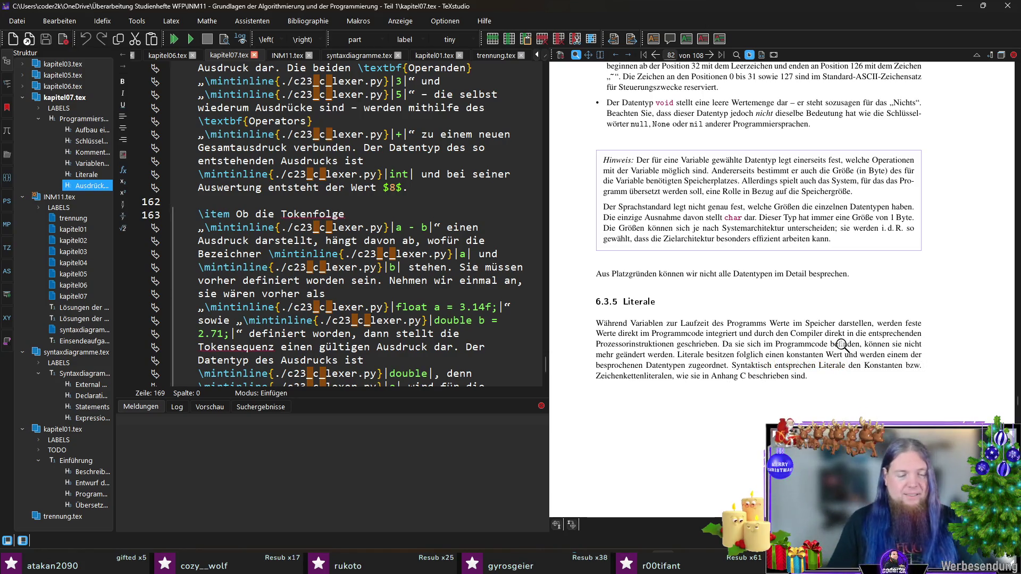
Step: Launch Paint with a blank canvas via the Run dialog's preselected 'mspaint' entry
key("super+r")
key("Return")
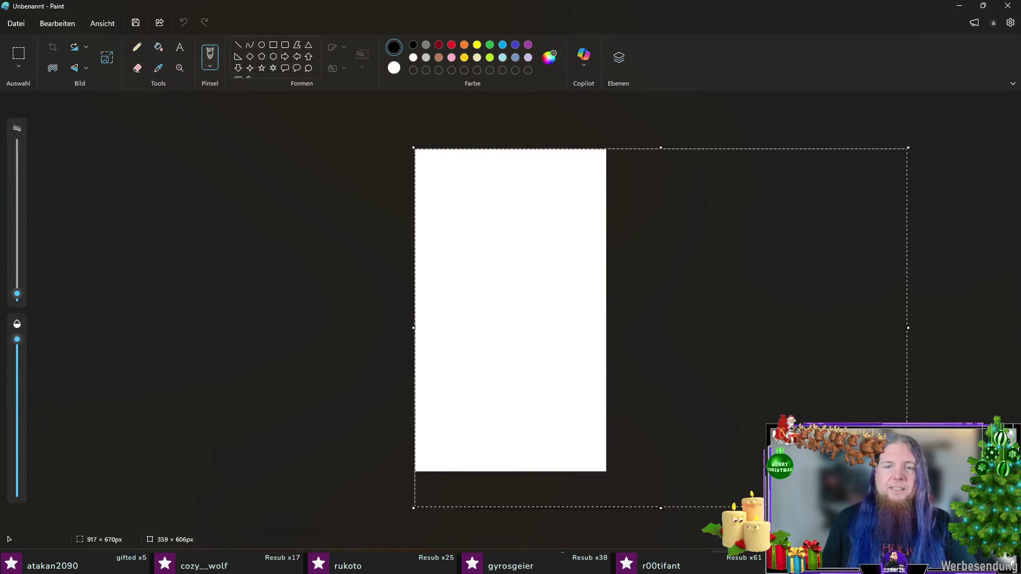
Step: Enlarge the Paint canvas to about 1126 × 749 px by dragging its corner handles
left_click_drag(612, 473, 937, 519)
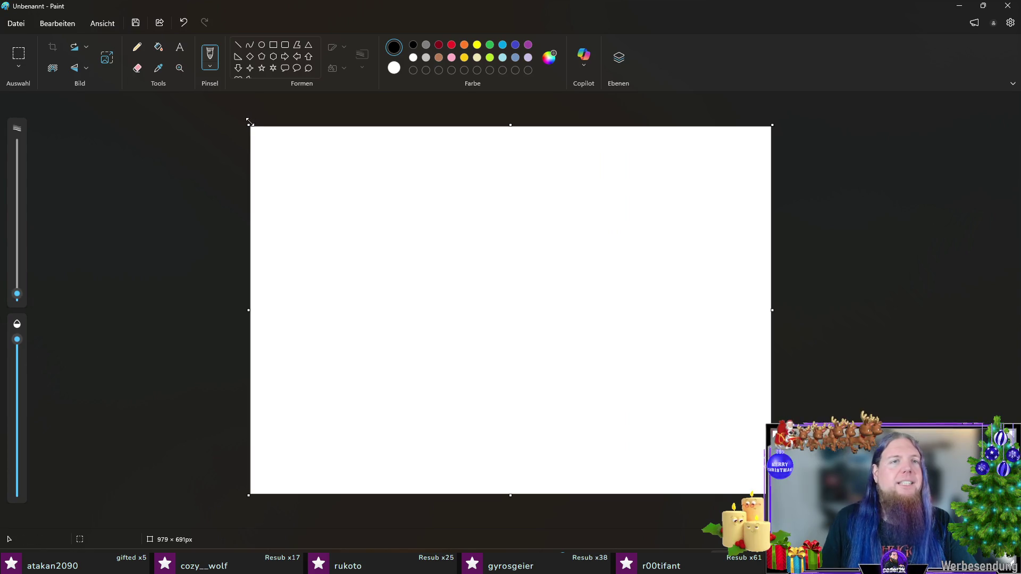
left_click_drag(249, 122, 171, 94)
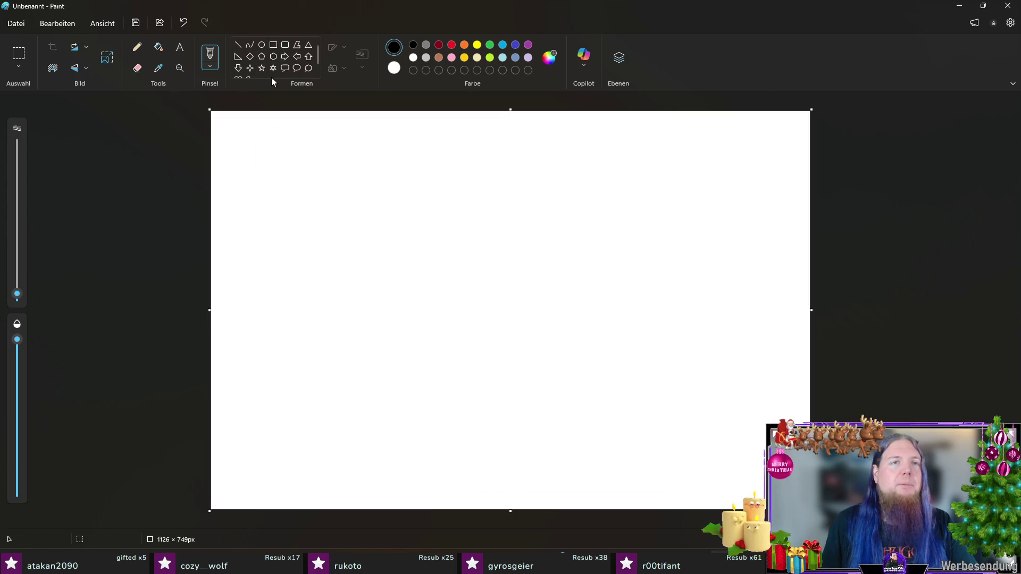
Step: Draw a large black circle in the canvas middle with the Oval shape and ready the brush
left_click(262, 46)
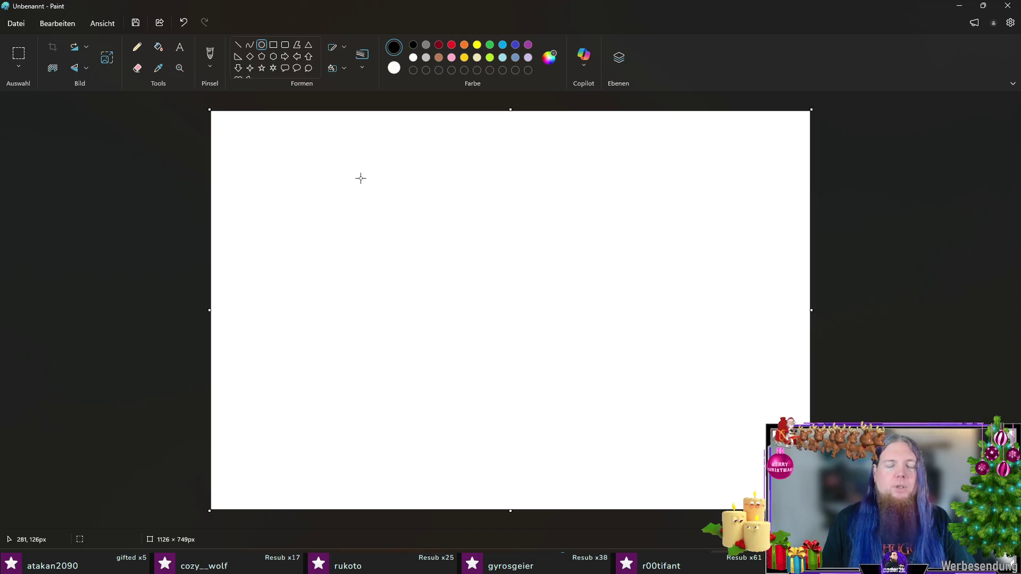
left_click_drag(340, 176, 741, 449)
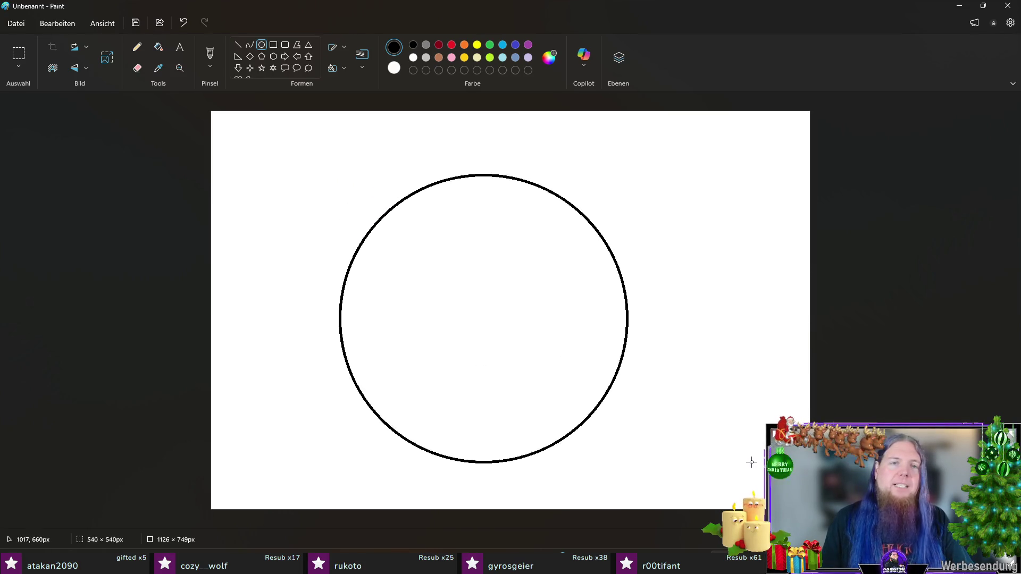
left_click(244, 123)
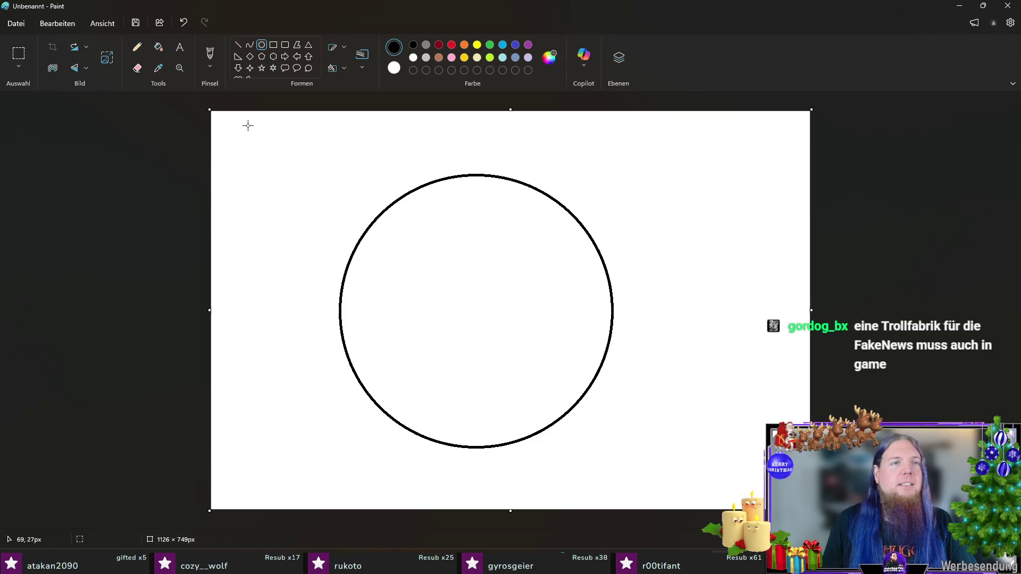
left_click(210, 54)
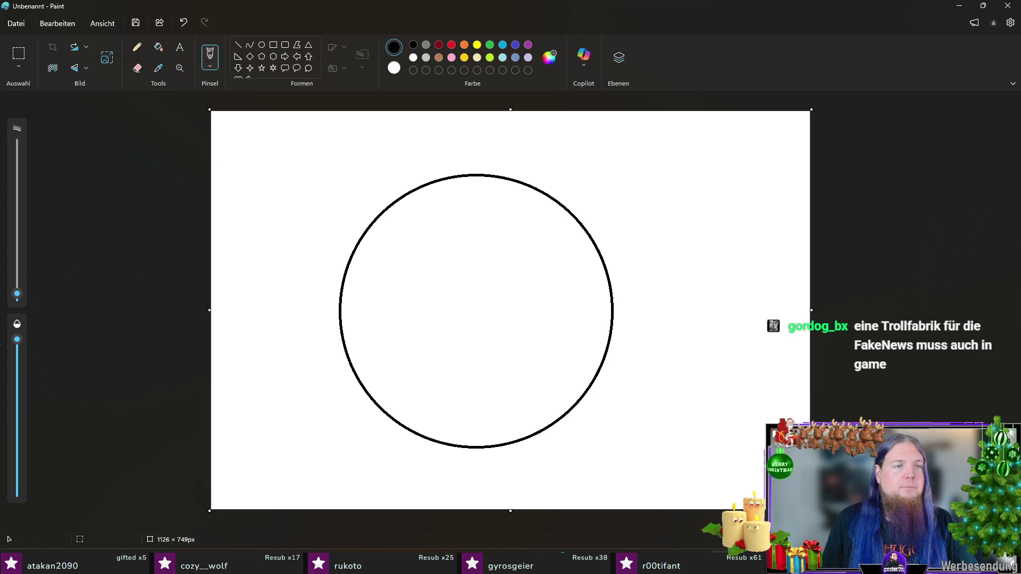
left_click_drag(17, 296, 17, 278)
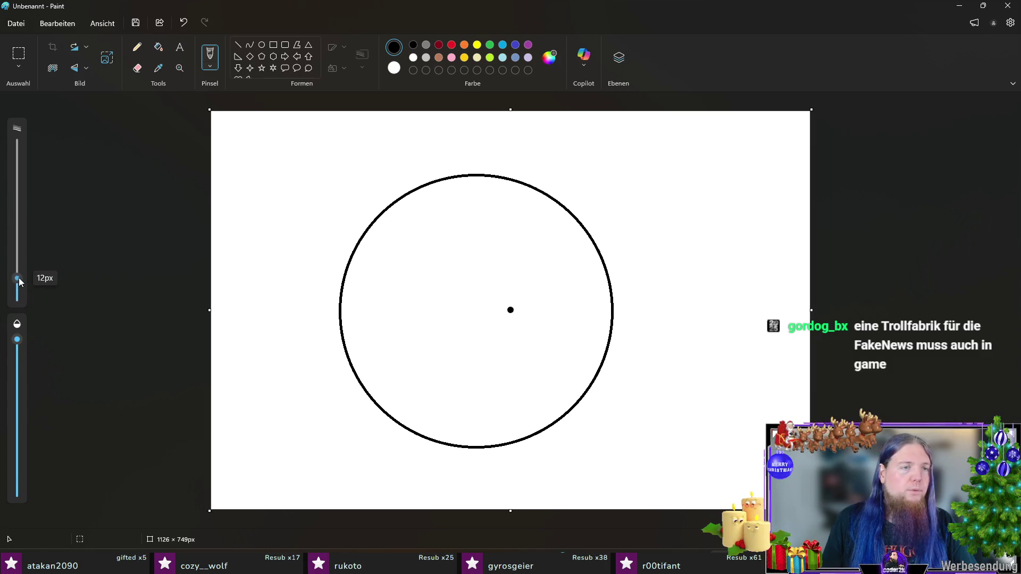
Step: Undo the stray dots and reduce the brush thickness to about 8 px
left_click(260, 250)
key("ctrl+z")
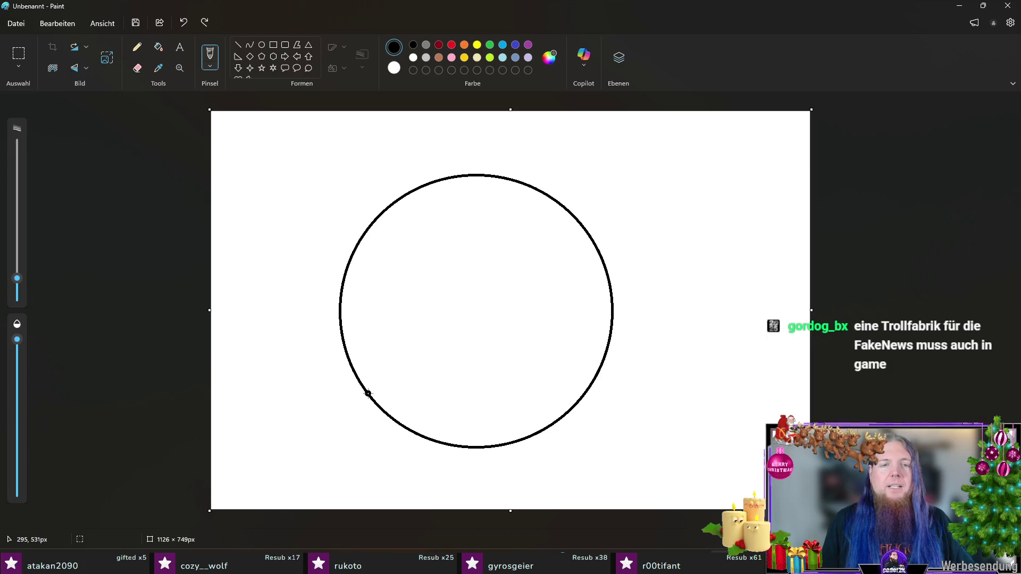
left_click_drag(17, 278, 20, 286)
key("ctrl+z")
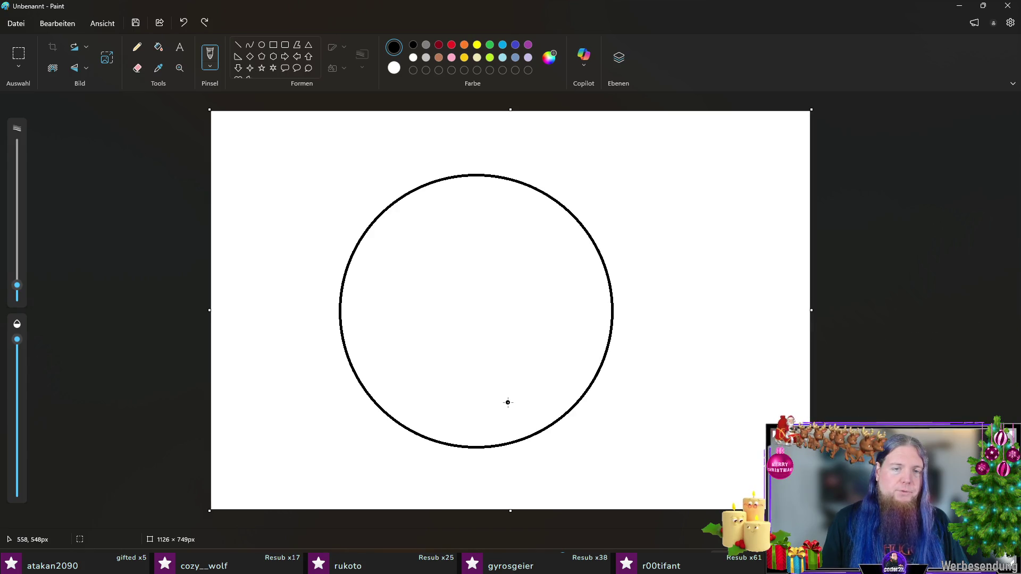
Step: Sketch a shoe at the circle's bottom, a curved hill to its right and a second shoe above the hill
mouse_move(508, 403)
left_mouse_down()
mouse_move(520, 427)
mouse_move(434, 430)
mouse_move(434, 419)
mouse_move(465, 423)
mouse_move(507, 403)
left_mouse_up()
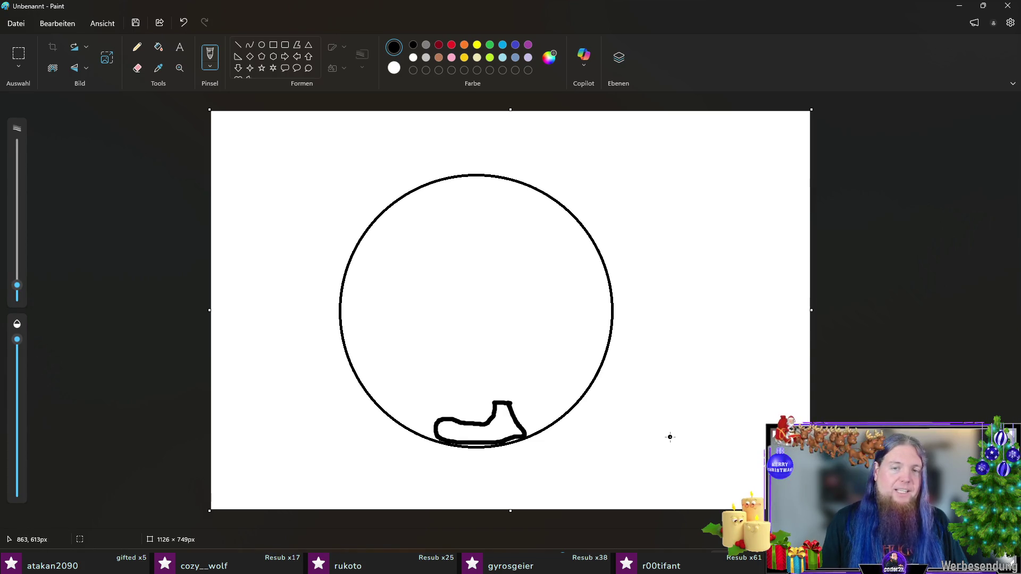
left_click_drag(591, 473, 739, 484)
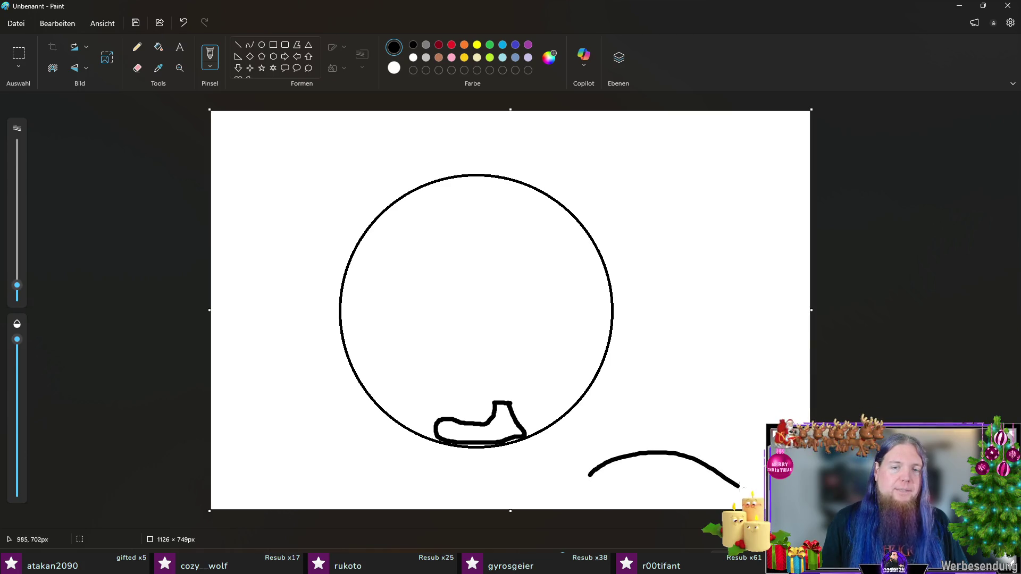
mouse_move(730, 413)
left_mouse_down()
mouse_move(631, 431)
mouse_move(723, 422)
left_mouse_up()
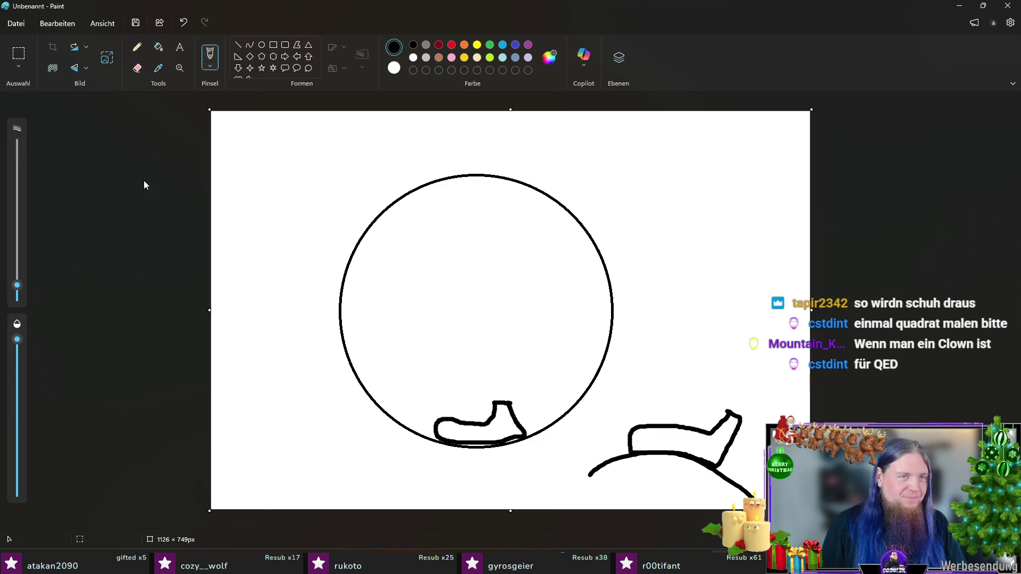
left_click(273, 45)
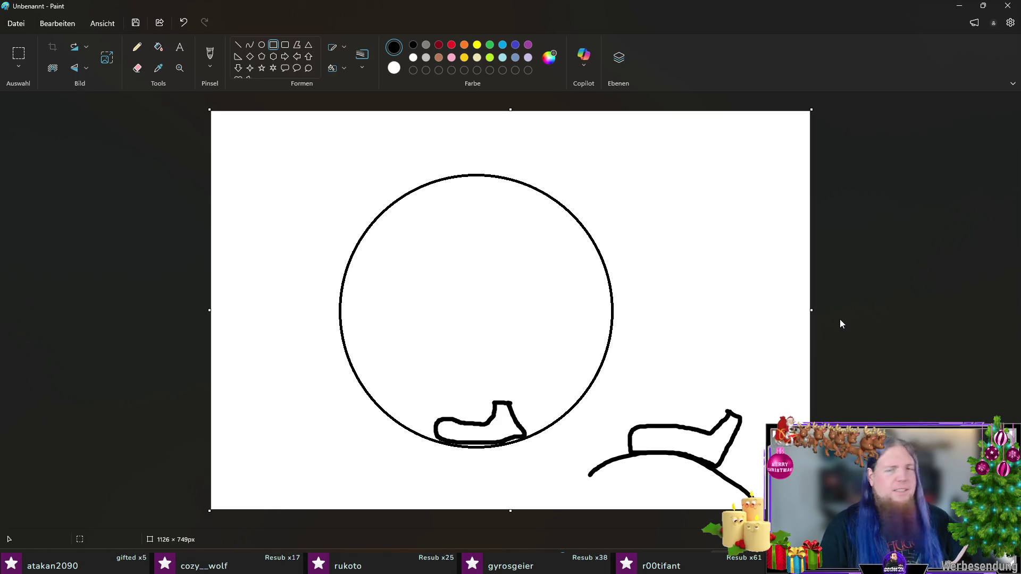
Step: Close Paint and discard the drawing with 'Nicht speichern'
left_click(1008, 6)
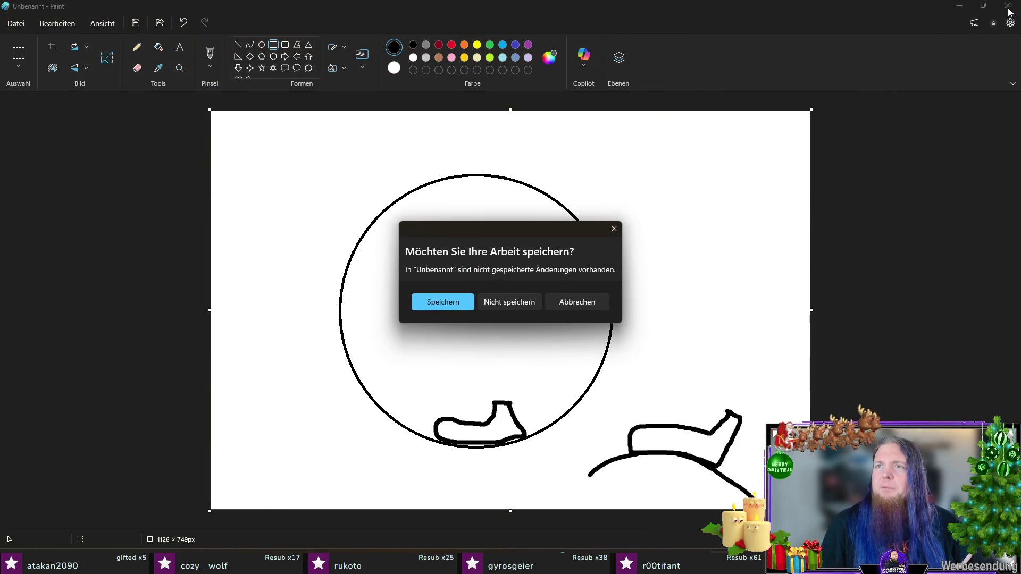
left_click(583, 306)
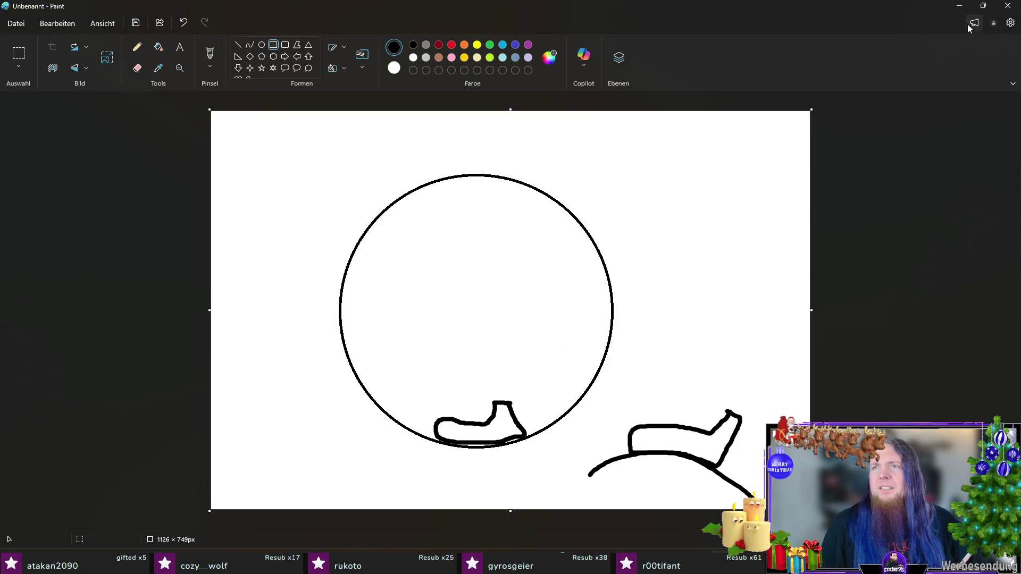
left_click(1006, 7)
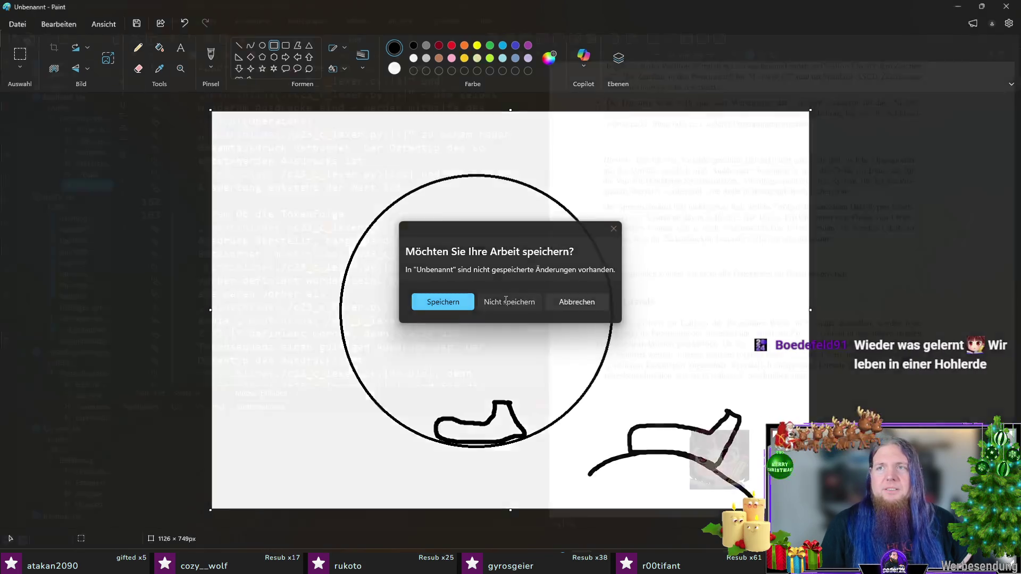
left_click(504, 302)
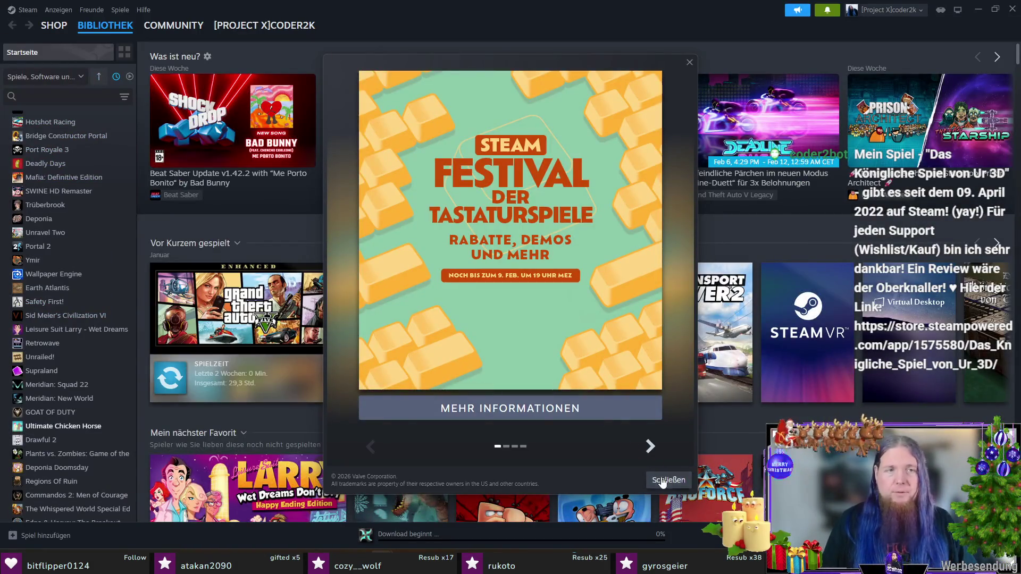
Step: Dismiss the Steam news popup and open the Das Königliche Spiel von Ur 3D library page
left_click(668, 480)
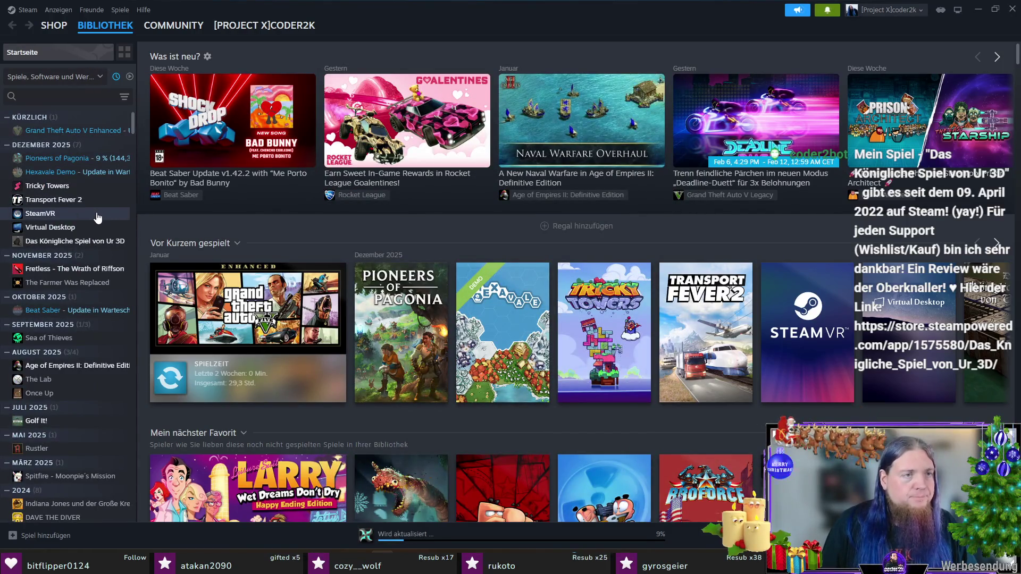
left_click(75, 241)
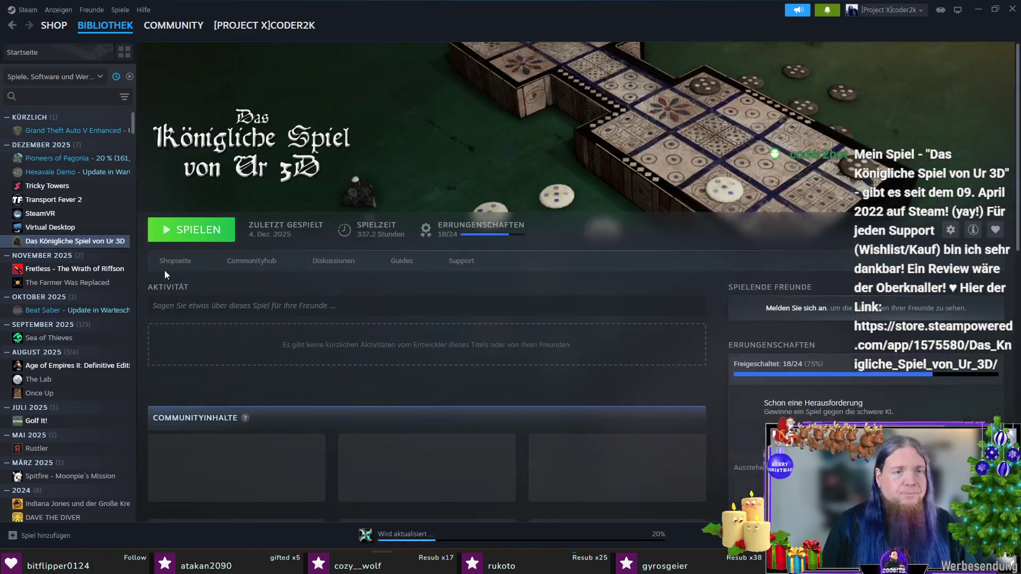
Step: Open the game's Shopseite from its library page
left_click(175, 261)
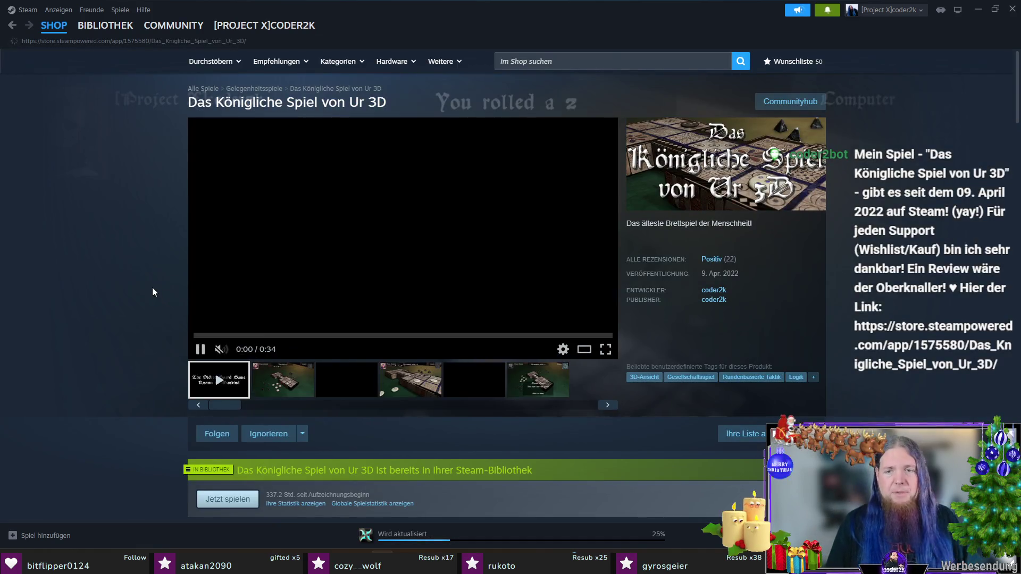
scroll(153, 288, "down", 3)
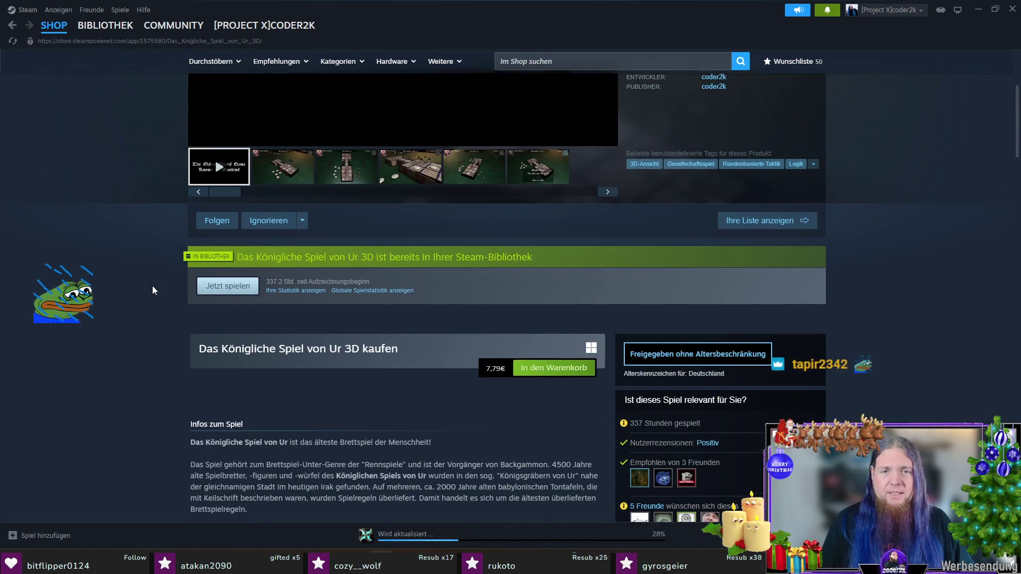
scroll(152, 286, "down", 2)
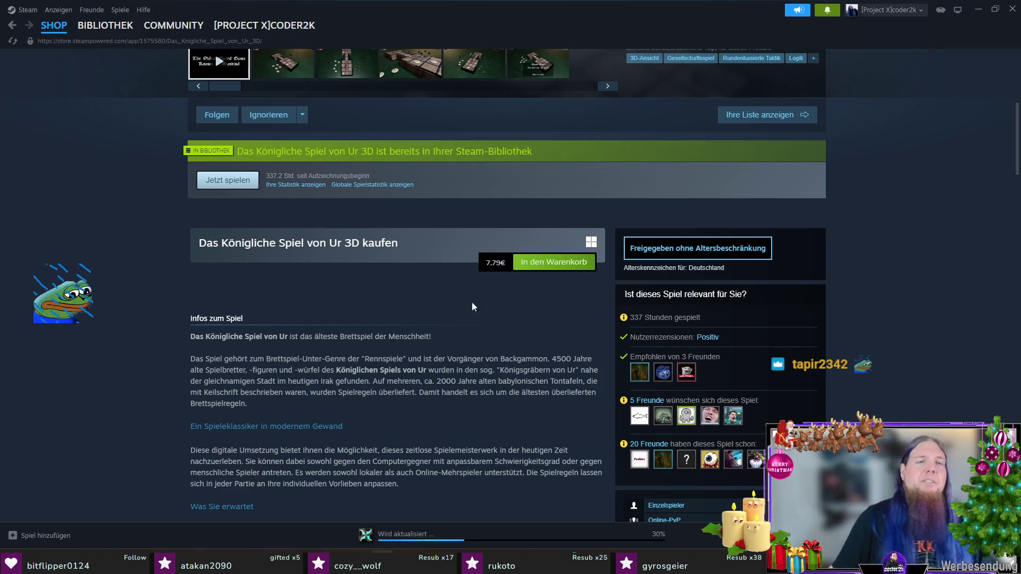
scroll(465, 299, "up", 5)
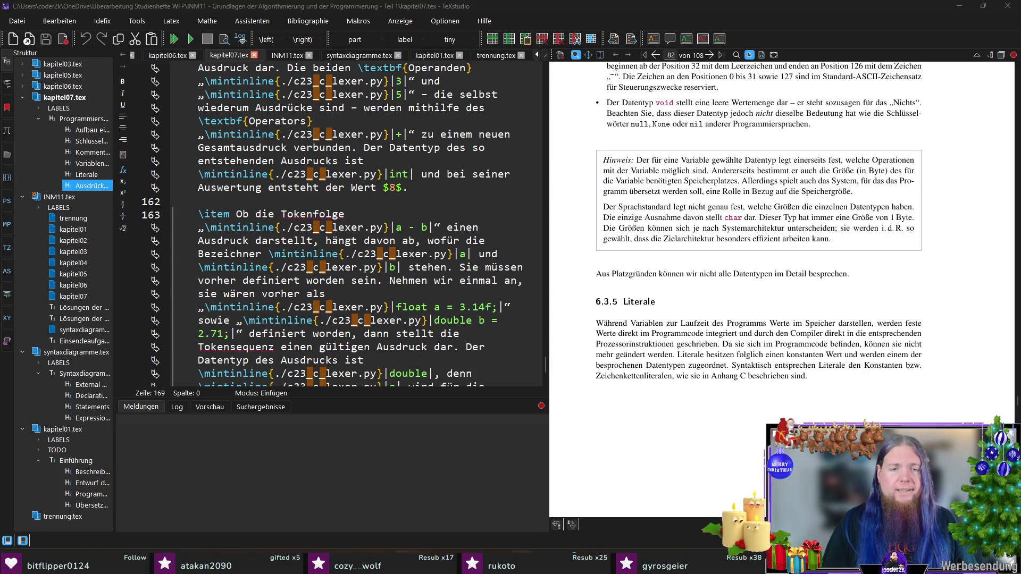
Step: Switch from TeXstudio back to the Steam window with the game's store page
key("alt+Tab")
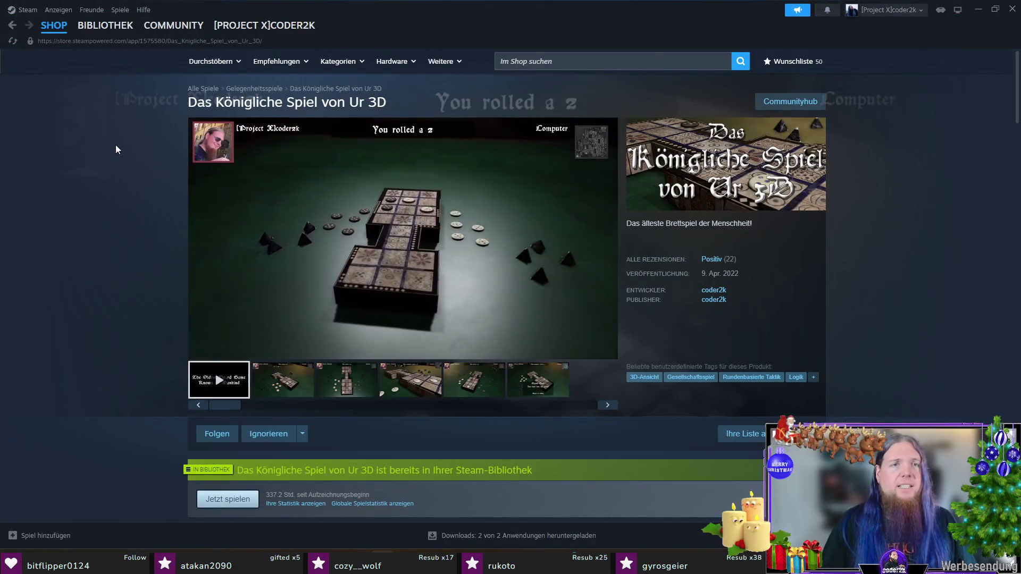
scroll(131, 197, "down", 3)
scroll(126, 193, "down", 8)
scroll(120, 202, "down", 5)
scroll(120, 202, "up", 2)
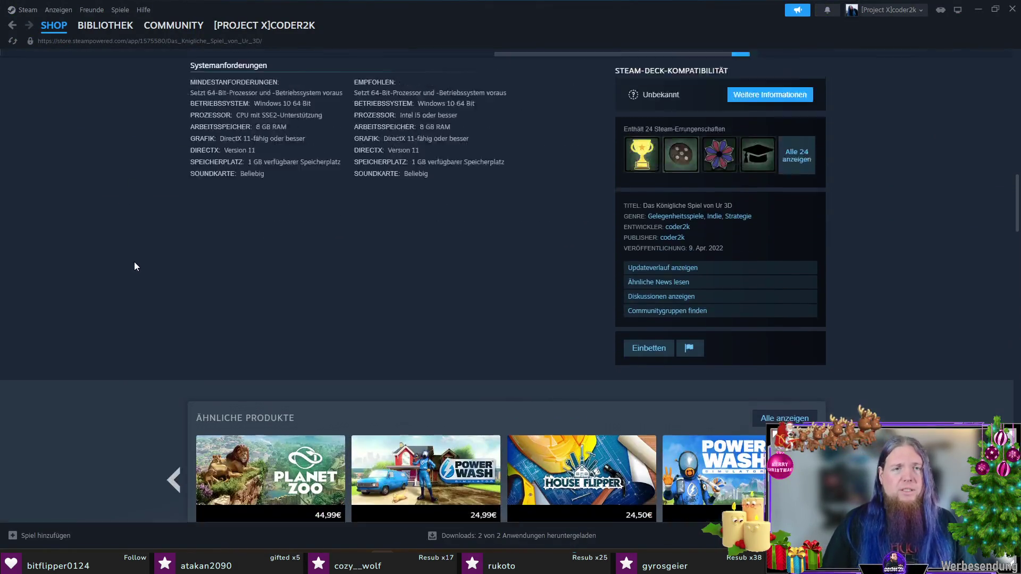
scroll(134, 266, "up", 2)
scroll(133, 258, "up", 5)
scroll(134, 255, "up", 3)
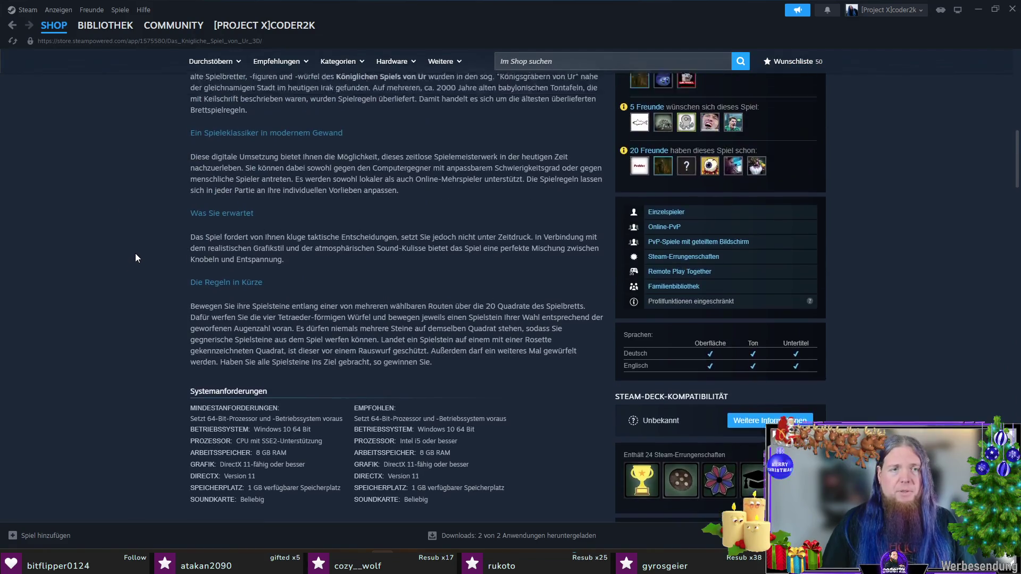
scroll(140, 252, "up", 6)
scroll(148, 250, "up", 5)
scroll(147, 254, "down", 5)
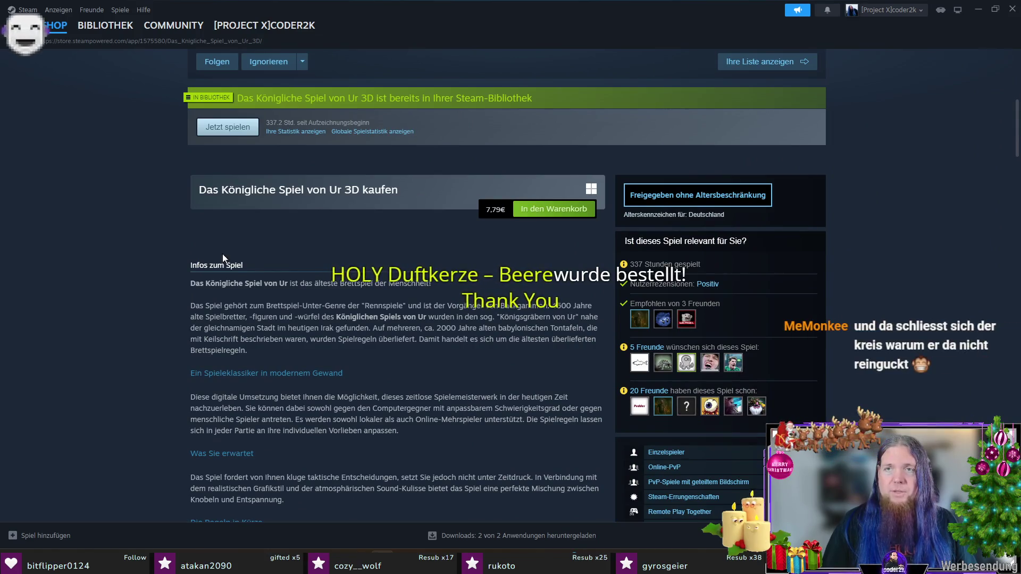
scroll(223, 255, "down", 5)
scroll(256, 279, "up", 3)
scroll(266, 308, "up", 4)
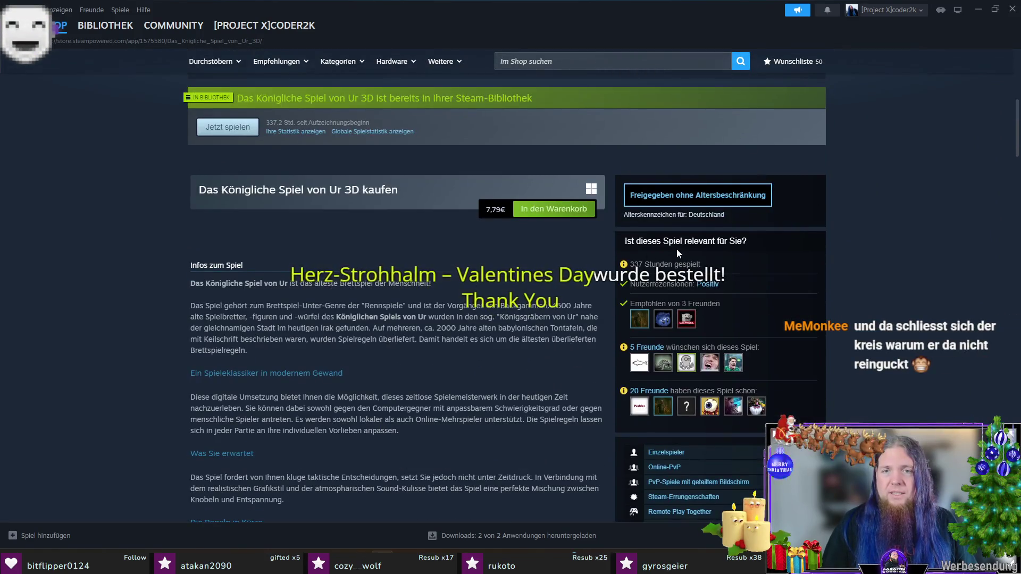
scroll(900, 295, "up", 4)
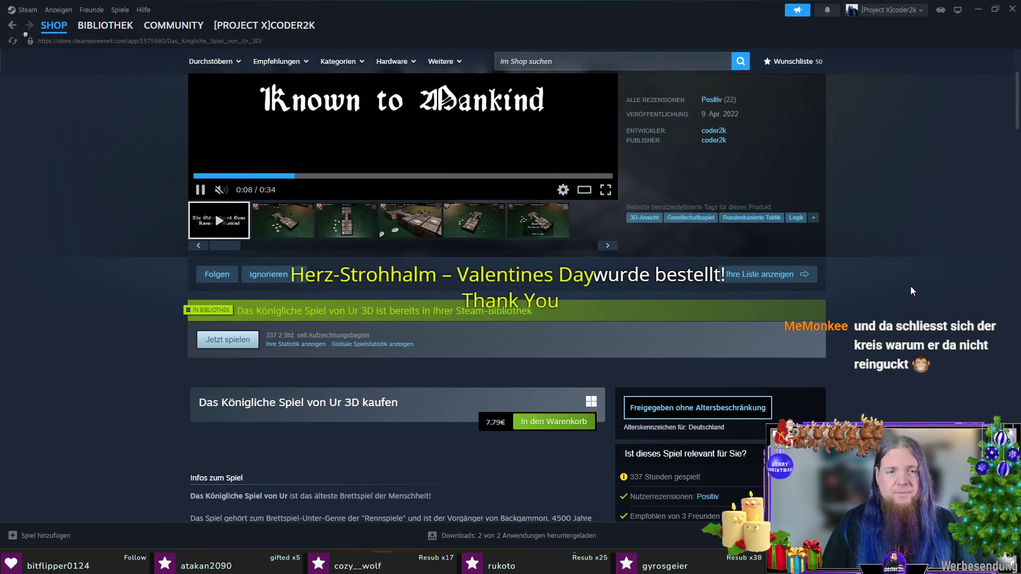
scroll(911, 285, "down", 5)
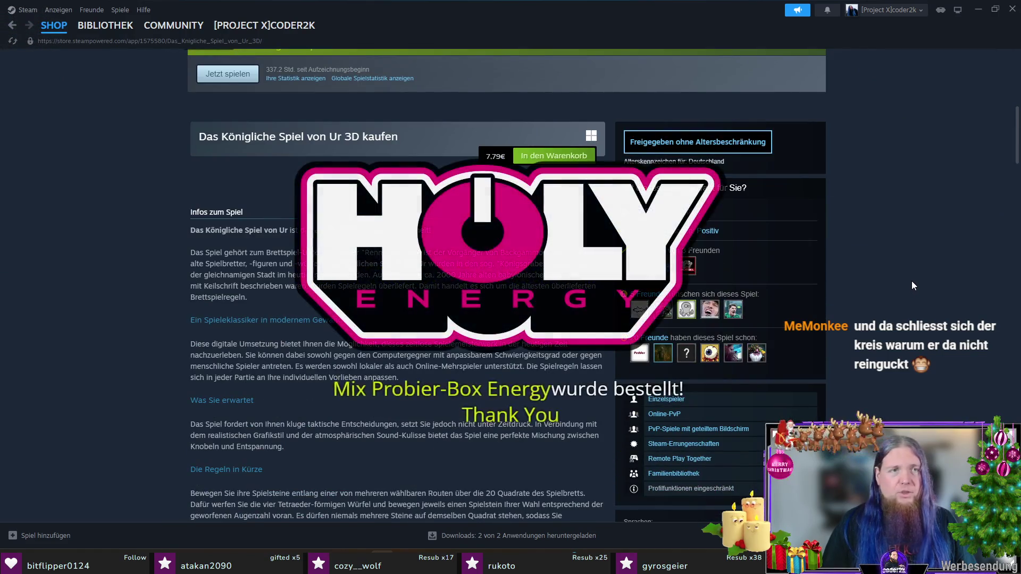
scroll(559, 303, "down", 5)
scroll(559, 303, "up", 10)
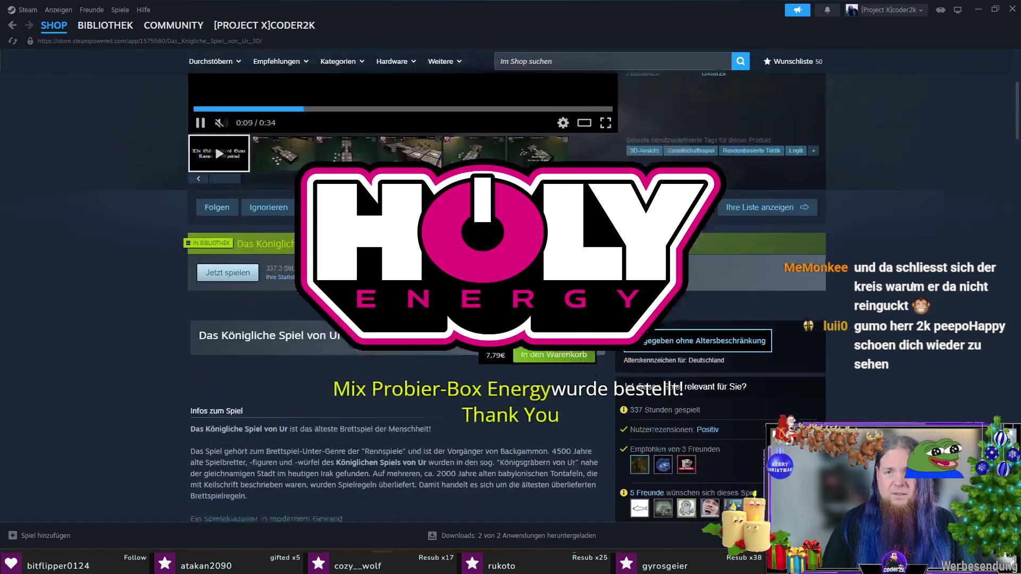
scroll(183, 140, "up", 3)
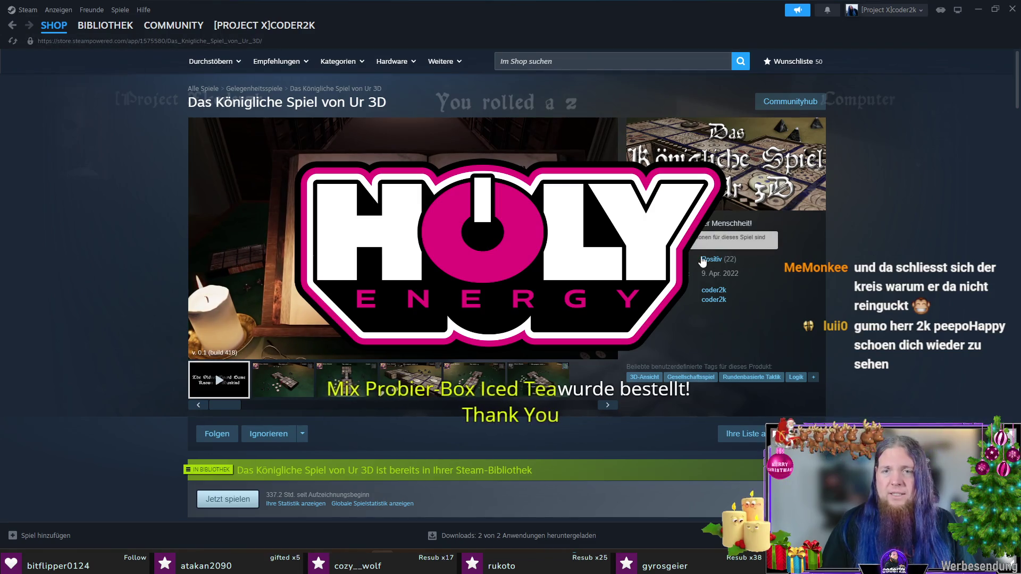
Step: Open the user reviews section on the game's store page
left_click(714, 259)
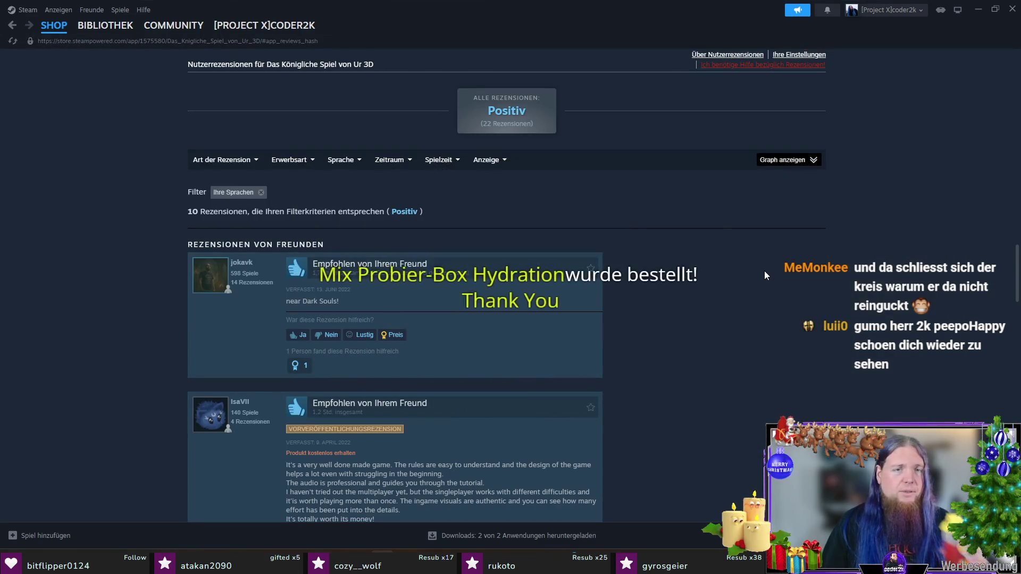
scroll(763, 272, "down", 2)
scroll(764, 273, "down", 3)
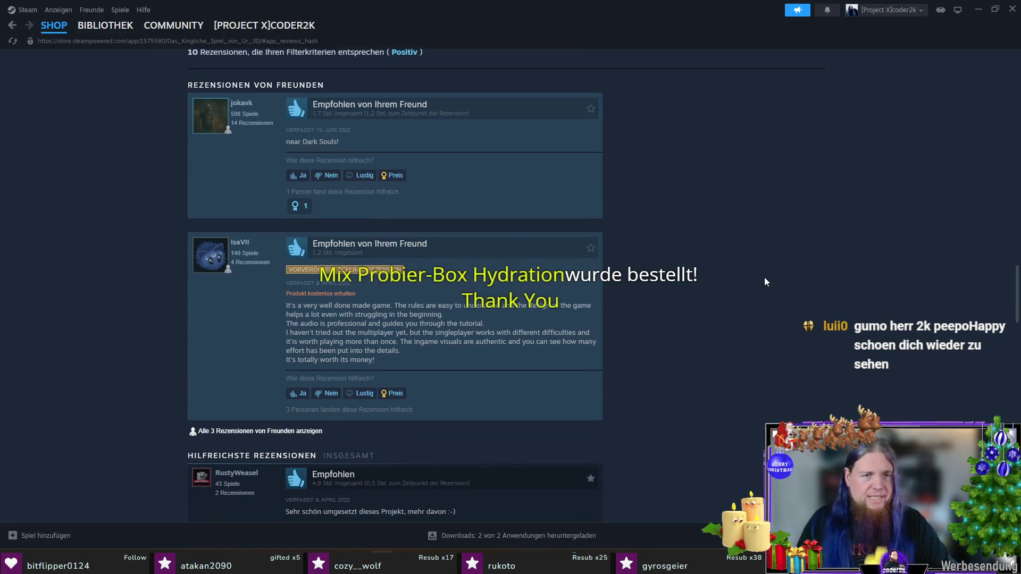
scroll(764, 277, "down", 2)
scroll(666, 323, "down", 1)
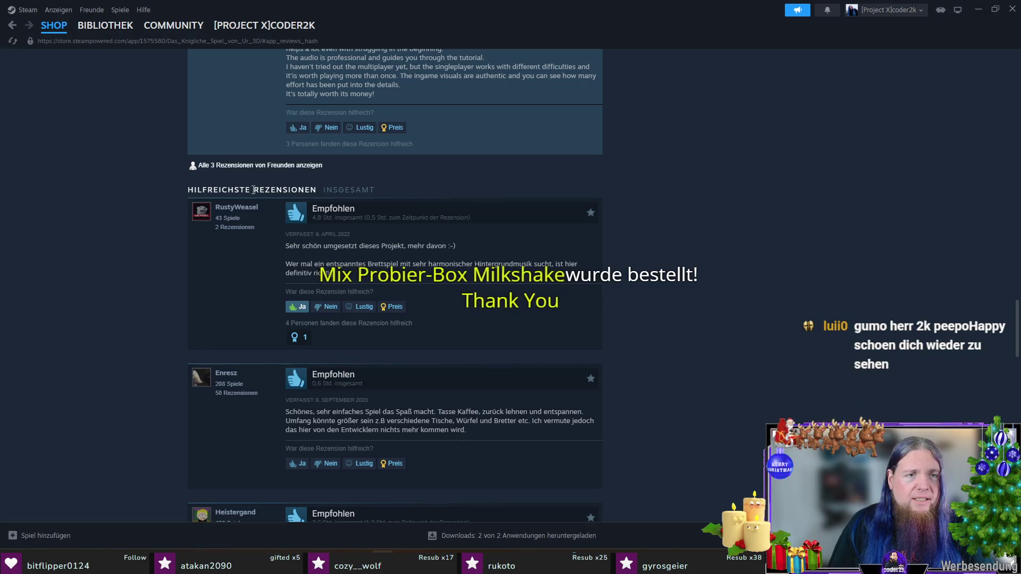
scroll(125, 284, "down", 3)
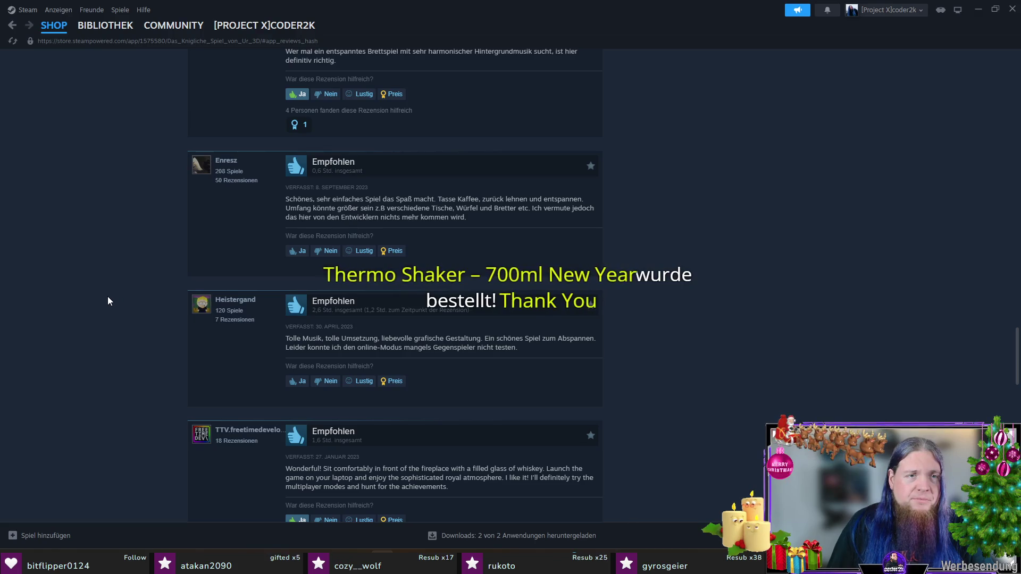
scroll(108, 296, "down", 3)
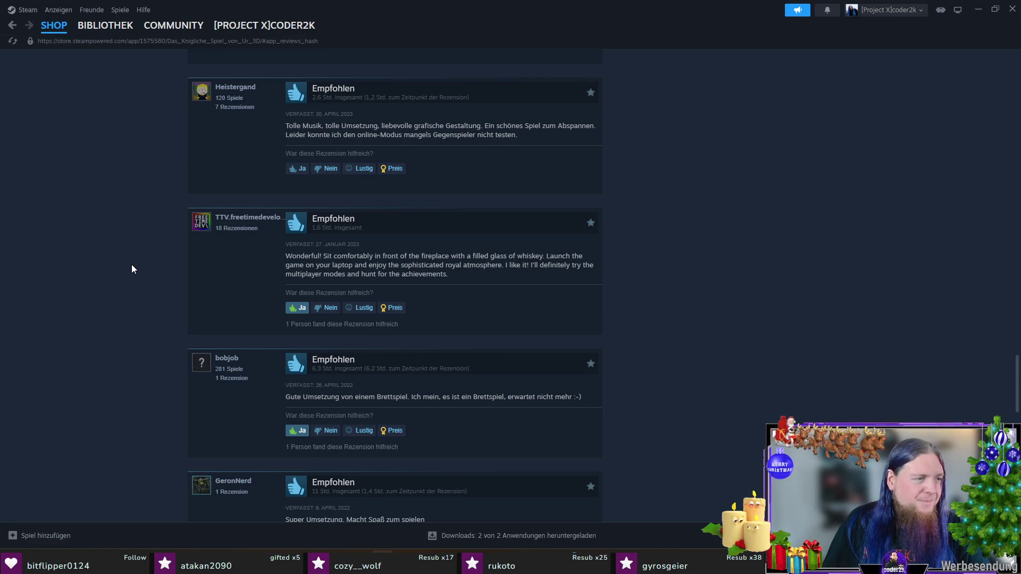
scroll(135, 285, "down", 2)
scroll(133, 285, "down", 2)
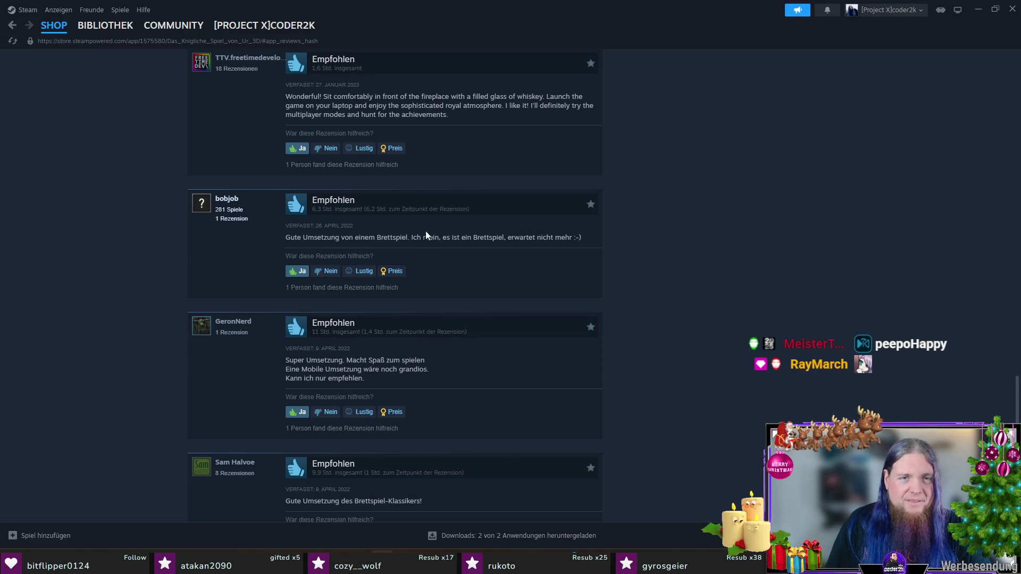
scroll(425, 231, "down", 5)
scroll(445, 239, "down", 5)
scroll(446, 240, "down", 3)
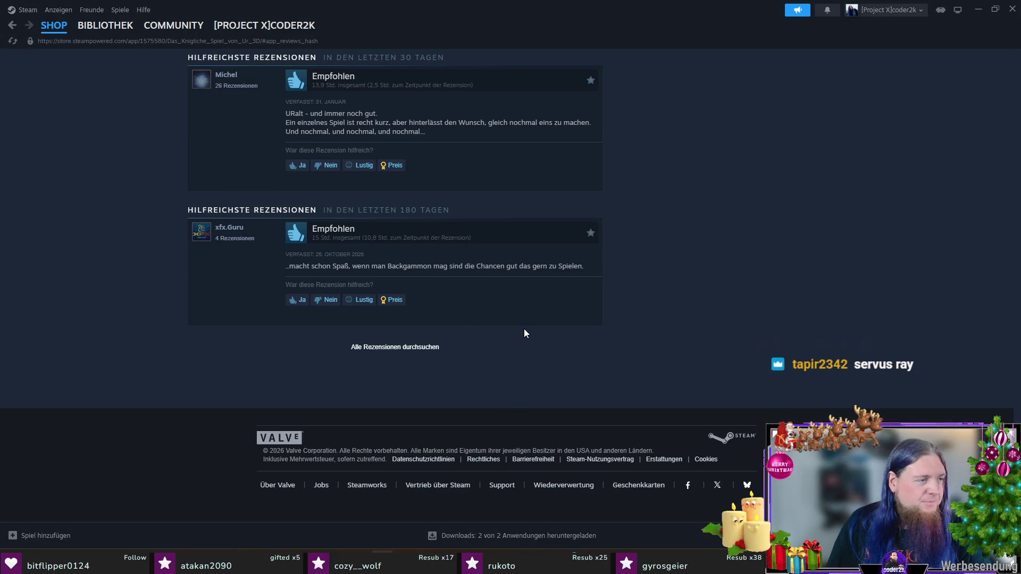
scroll(715, 265, "up", 8)
scroll(719, 267, "up", 8)
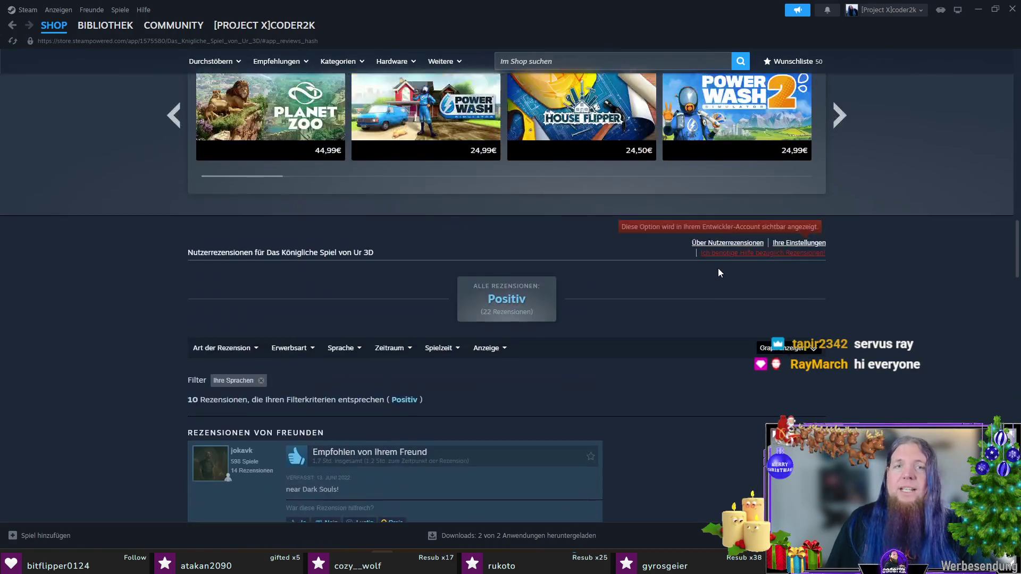
scroll(718, 268, "up", 6)
scroll(108, 343, "up", 8)
scroll(68, 344, "up", 8)
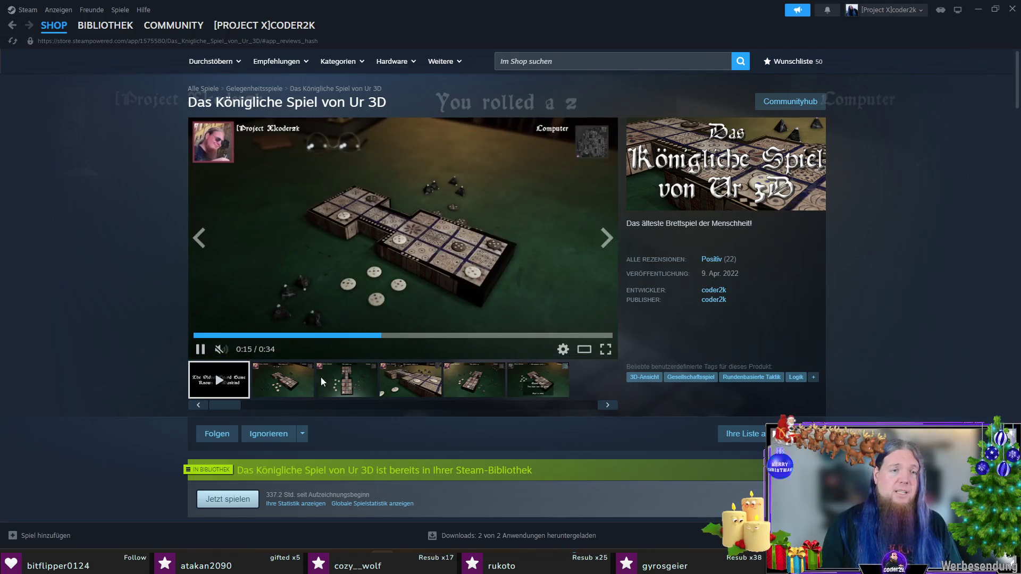
Step: Rewind the trailer to its start and pause it on the main-menu book shot around 0:11
left_click(209, 335)
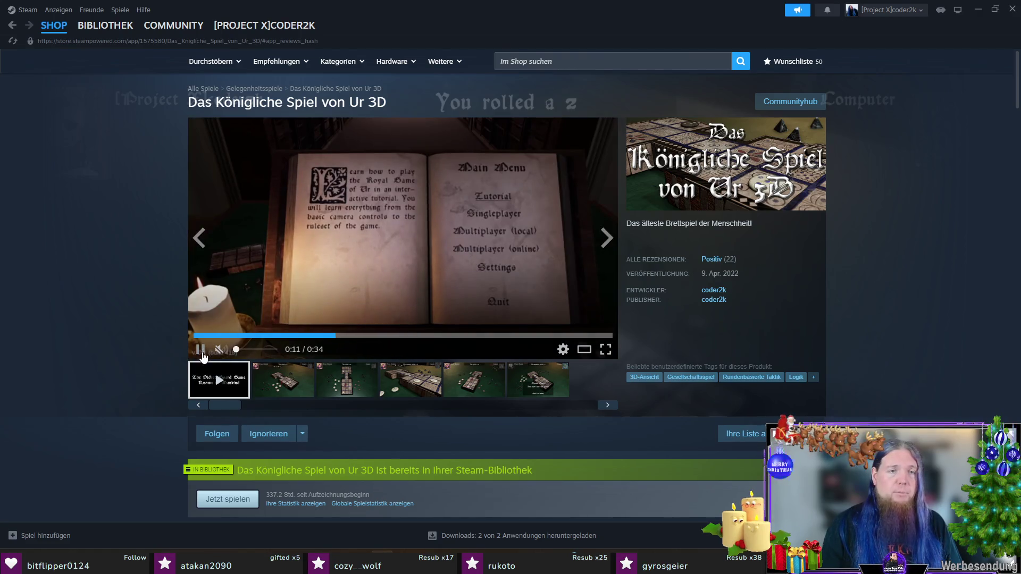
left_click(200, 350)
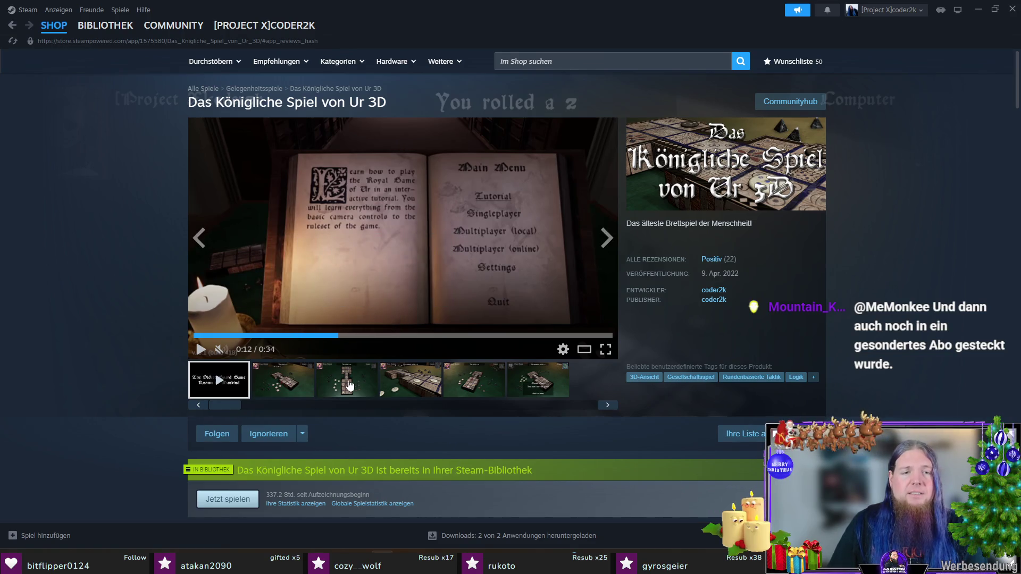
left_click(282, 381)
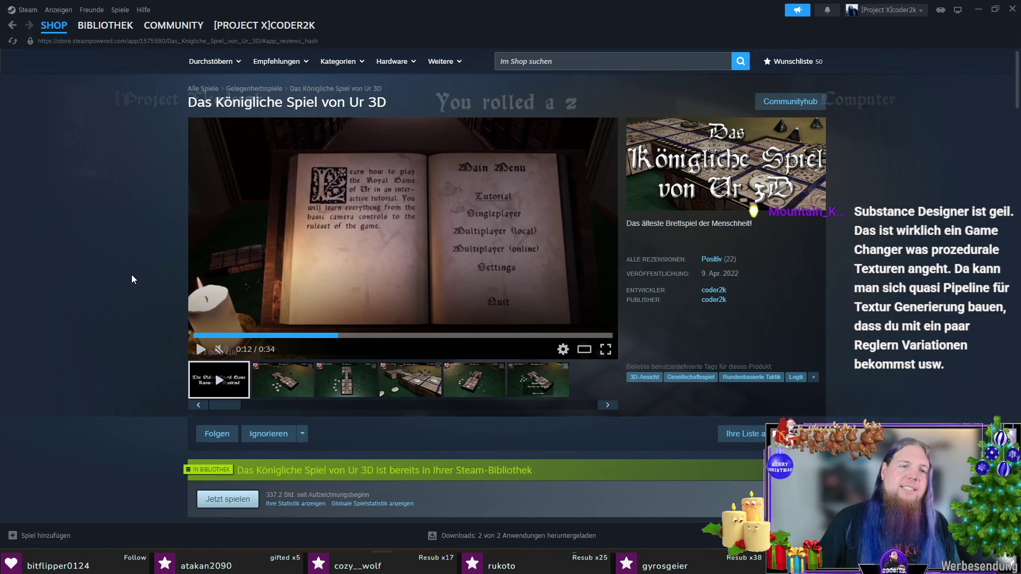
left_click(607, 238)
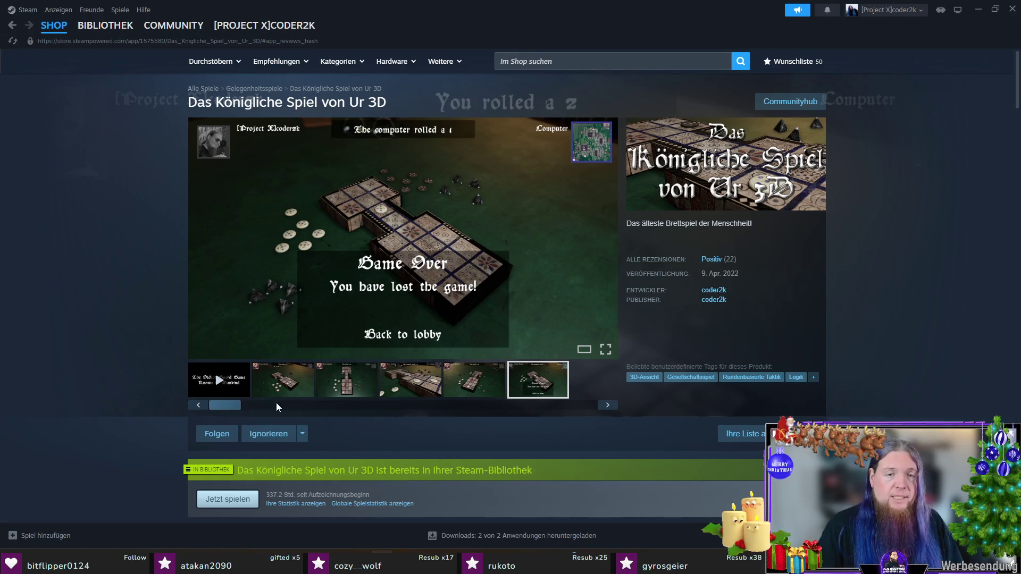
Step: Cycle the gallery back to the trailer and switch from Steam to the browser with YouTube
left_click(607, 406)
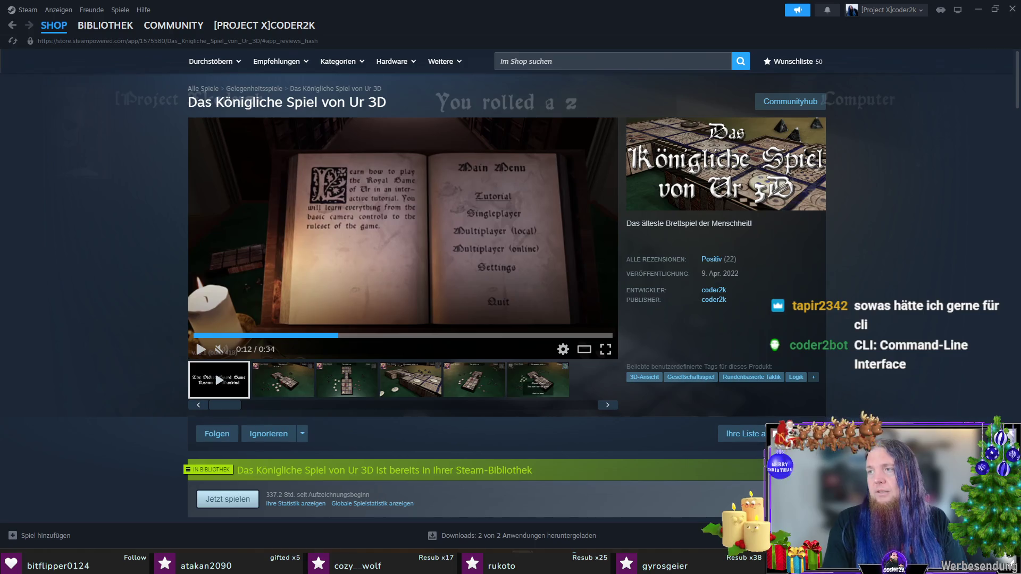
key("alt+Tab")
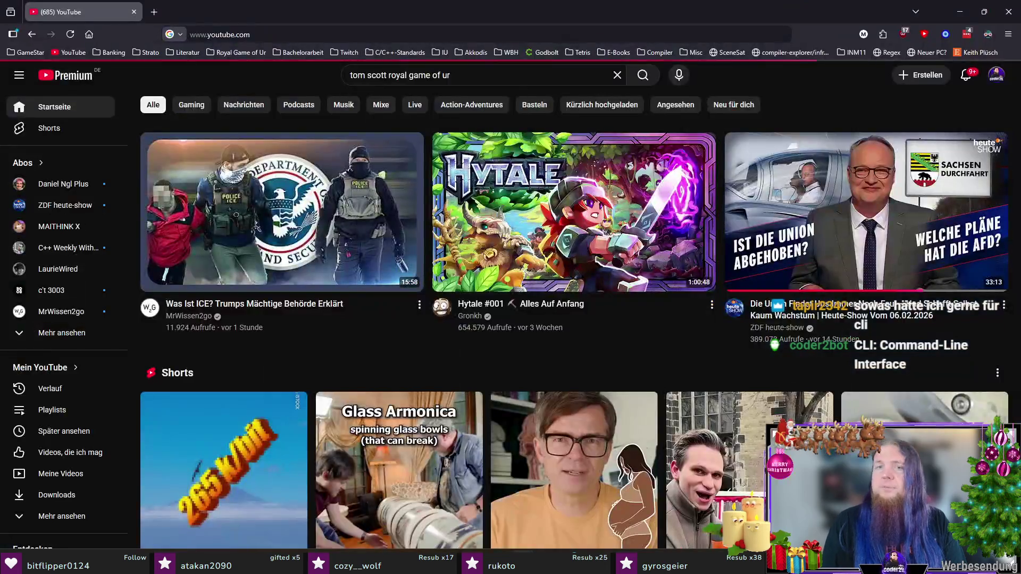
Step: Search 'tom scott royal game of ur', play the Tom Scott vs Irving Finkel video and skip to about 1:13
key("Return")
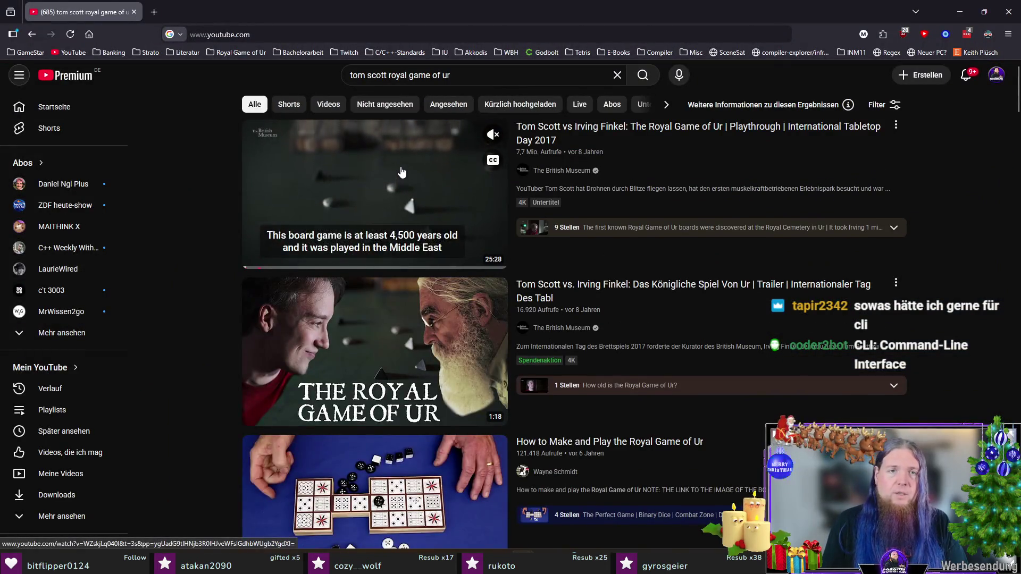
left_click(402, 173)
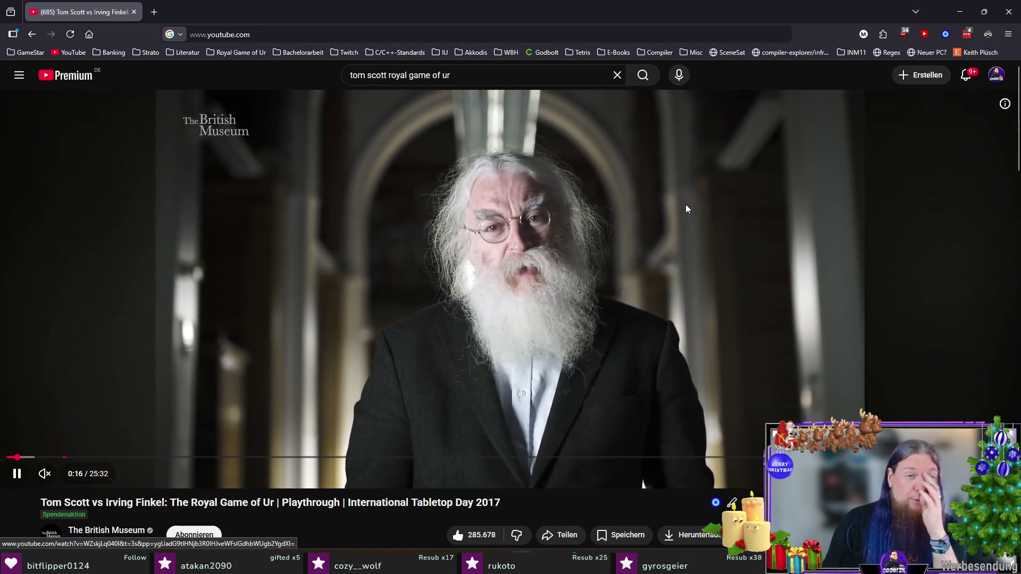
left_click(52, 459)
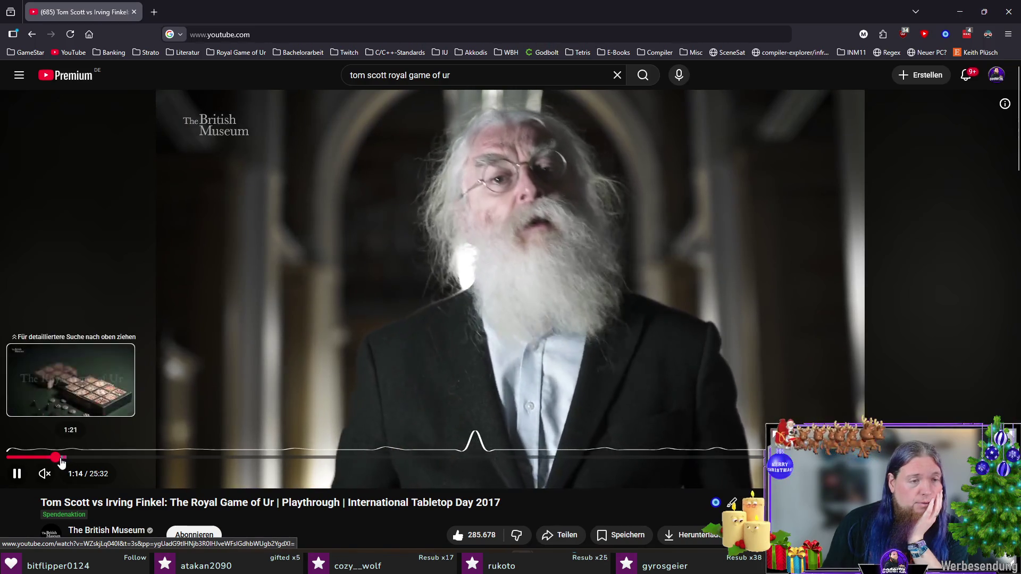
Step: Jump to the title card at 1:21, play on, and pause at 2:31 on the board shot
left_click(63, 459)
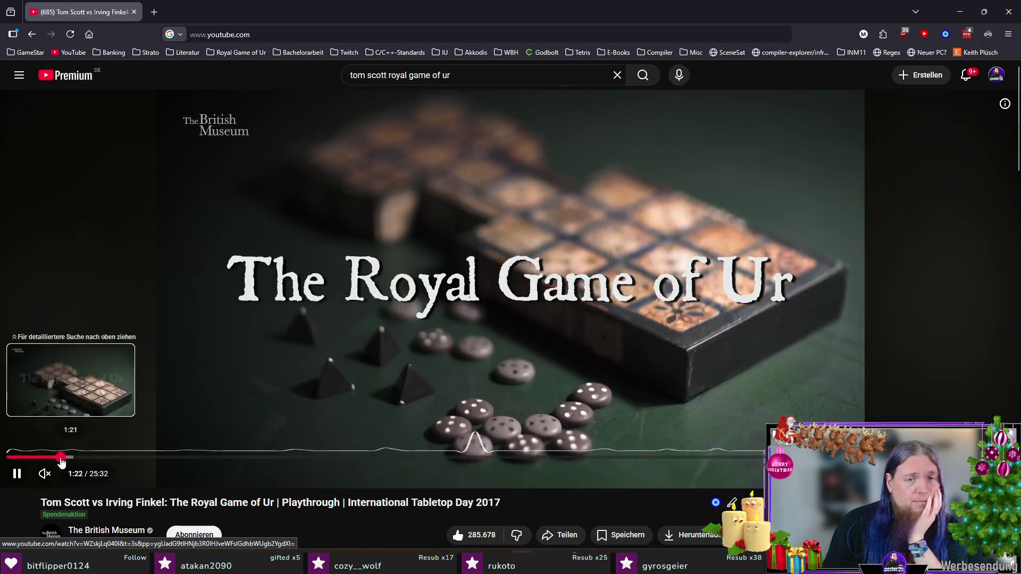
left_click(656, 342)
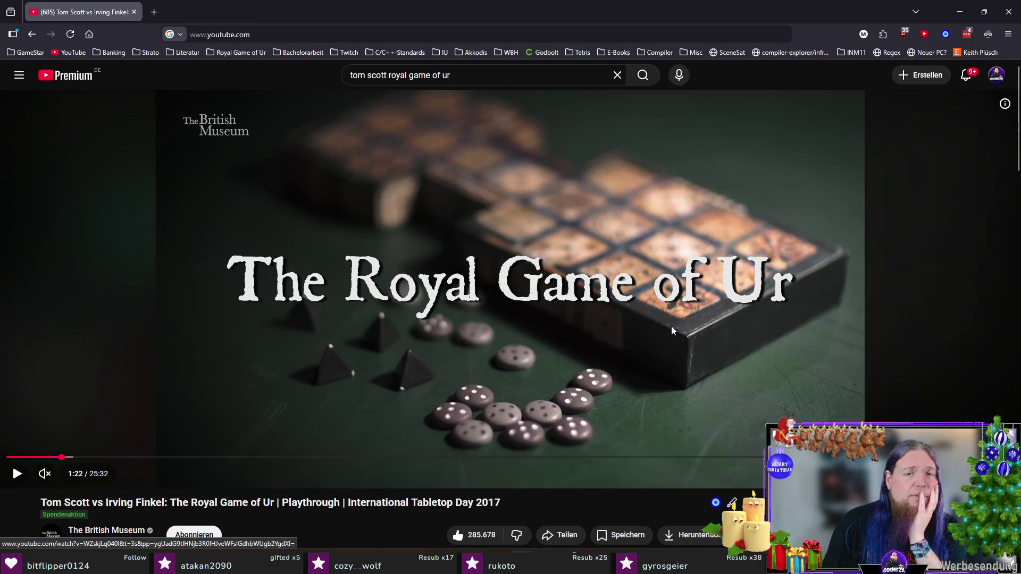
left_click(804, 316)
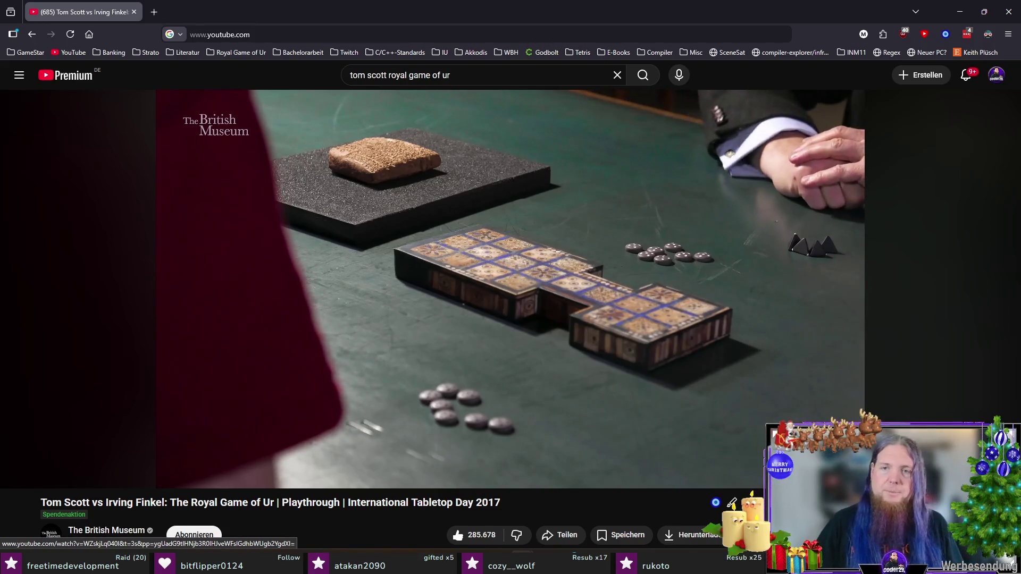
left_click(775, 234)
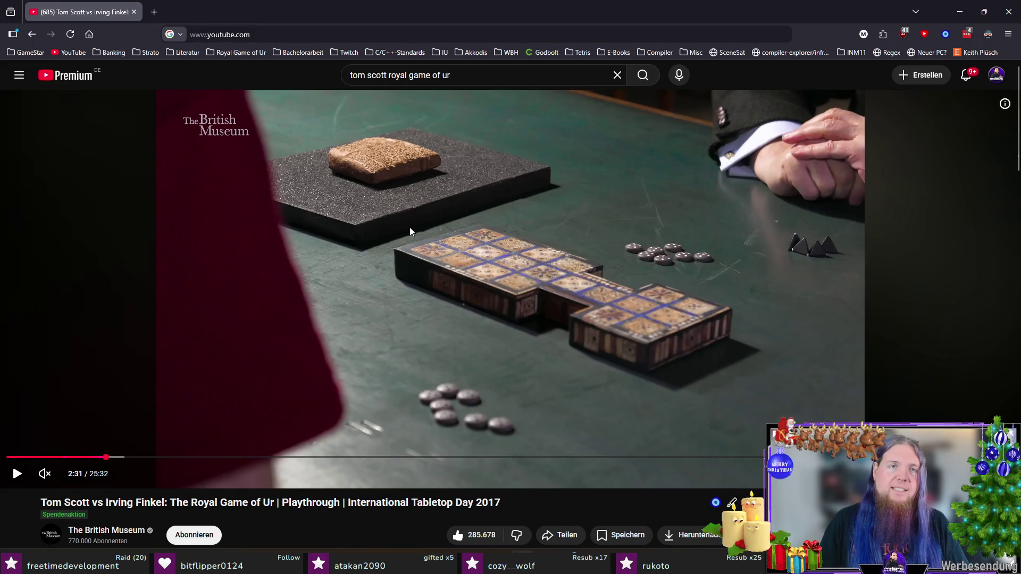
Step: Alt+Tab back and forth between the YouTube video and the Steam store page for Das Königliche Spiel von Ur 3D
key("alt+Tab")
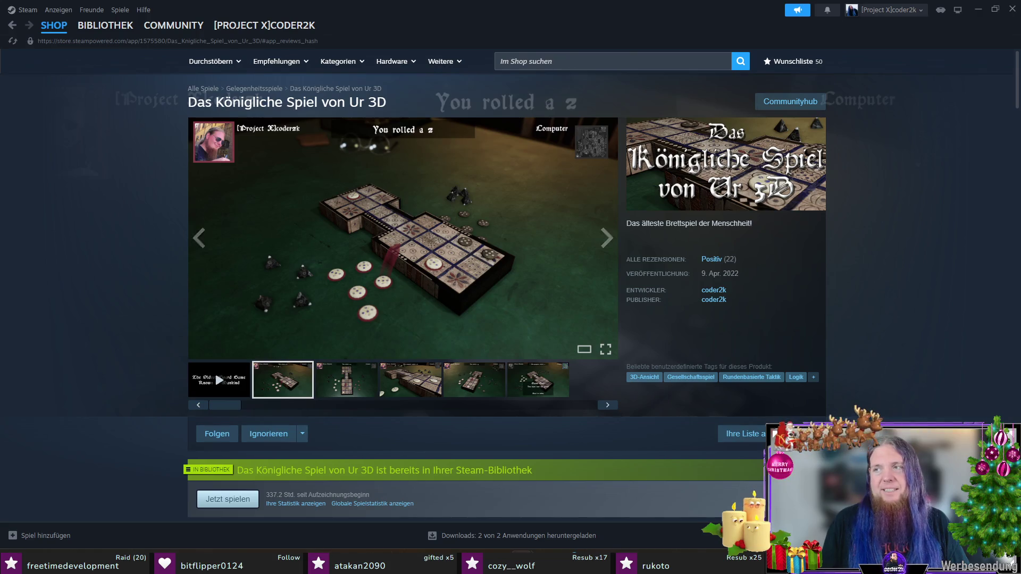
key("alt+Tab")
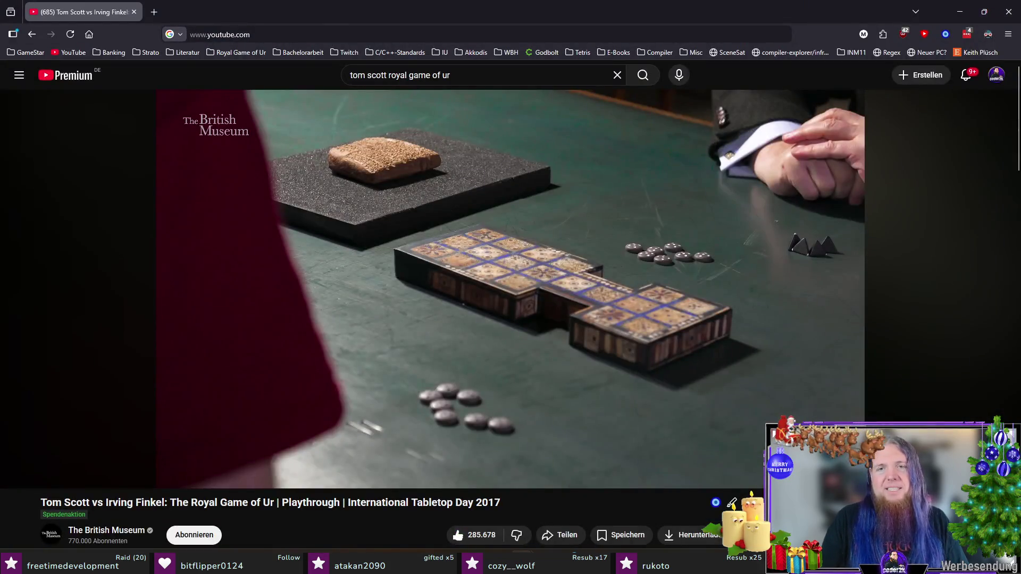
key("alt+Tab")
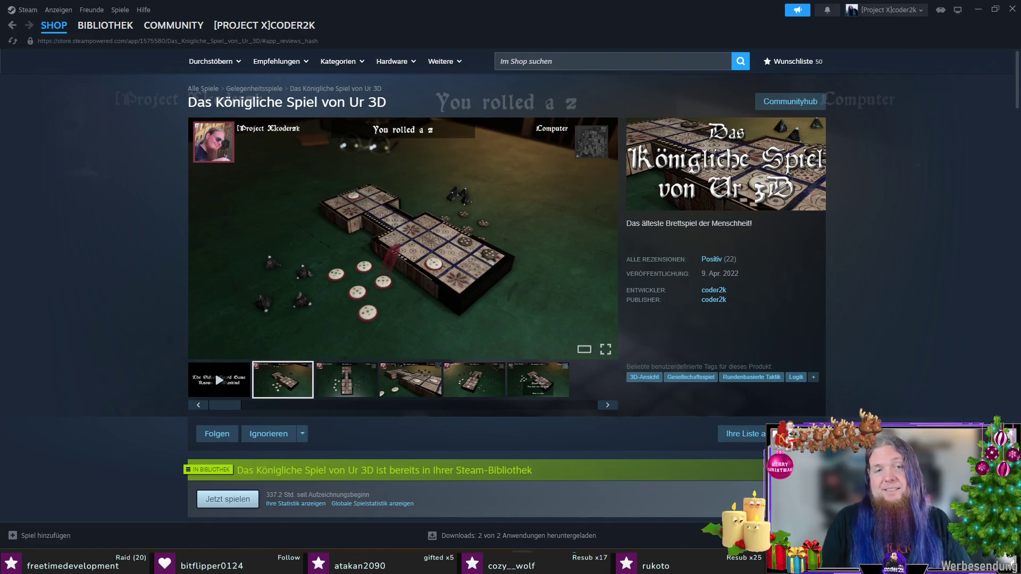
key("alt+Tab")
key("alt+Tab")
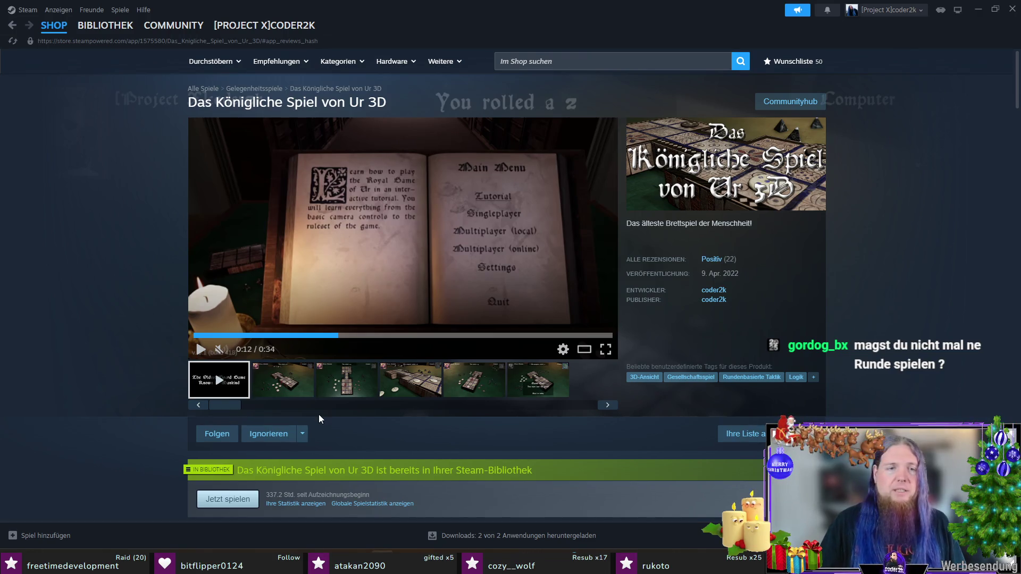
Step: Switch Steam to the Bibliothek entry for Das Königliche Spiel von Ur 3D
left_click(105, 25)
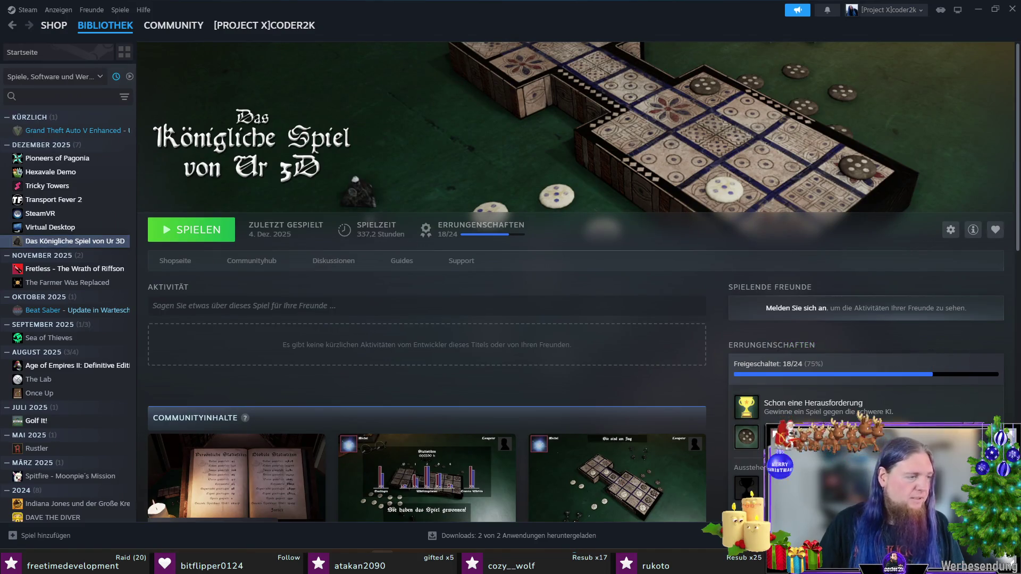
Step: Launch the game via SPIELEN, return to its Steam library page and bring up its achievement list
left_click(224, 232)
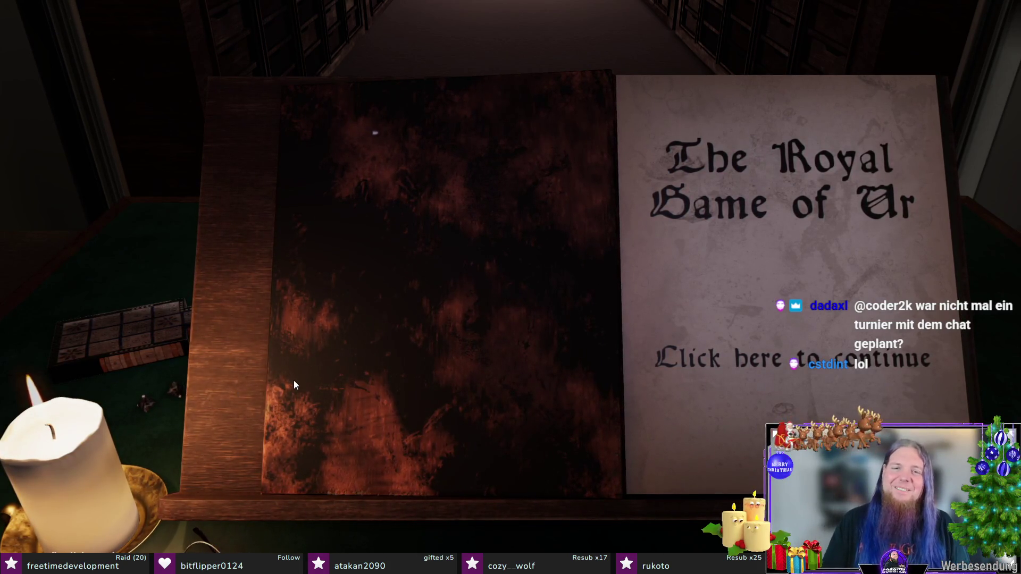
key("alt+Tab")
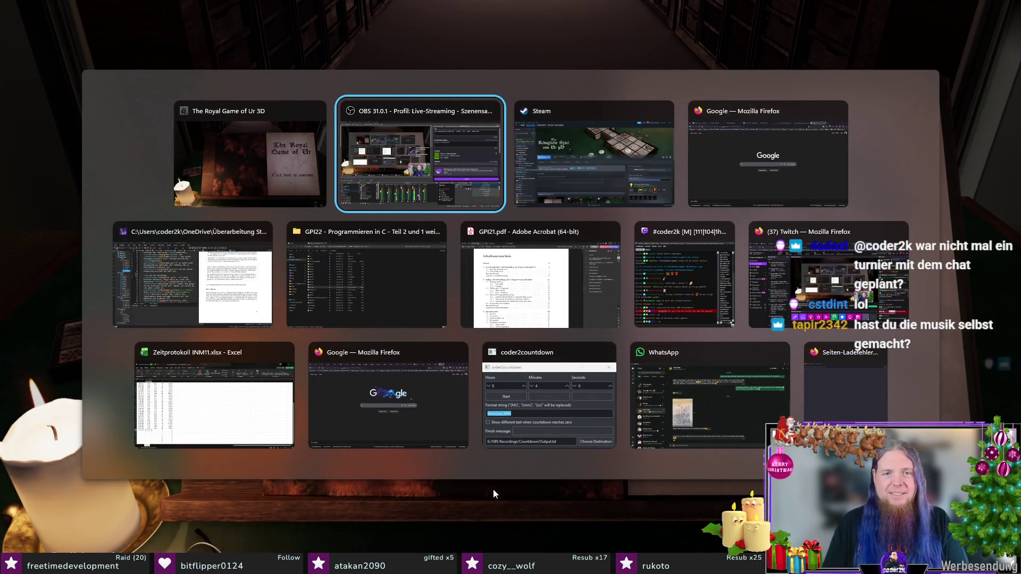
left_click(591, 155)
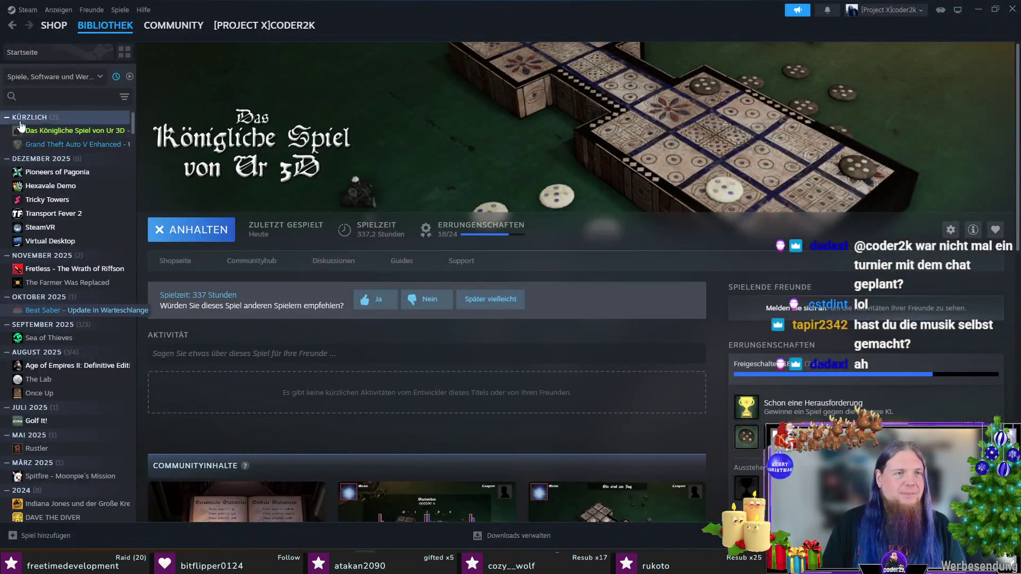
scroll(478, 330, "down", 2)
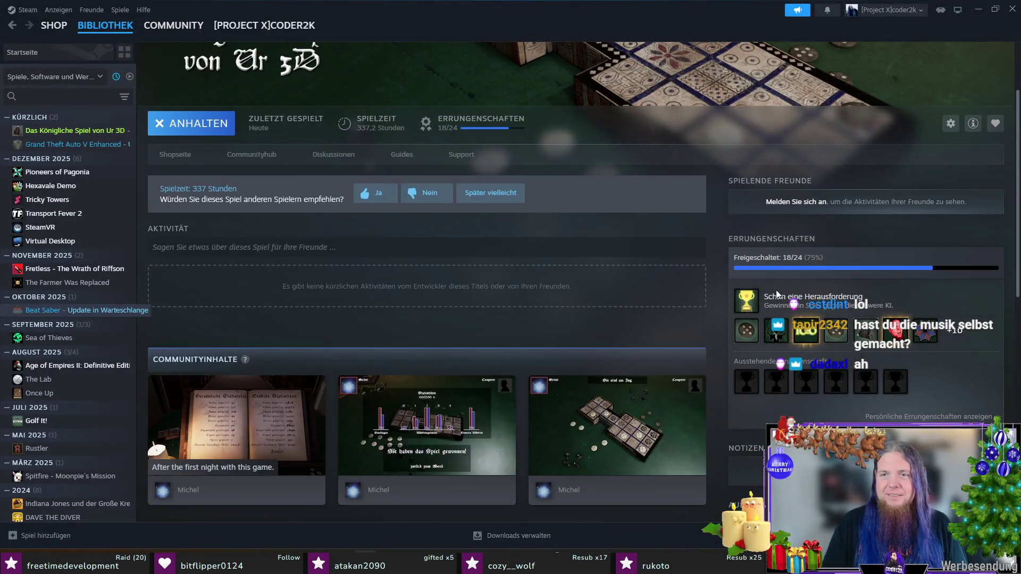
left_click(961, 333)
scroll(553, 333, "down", 2)
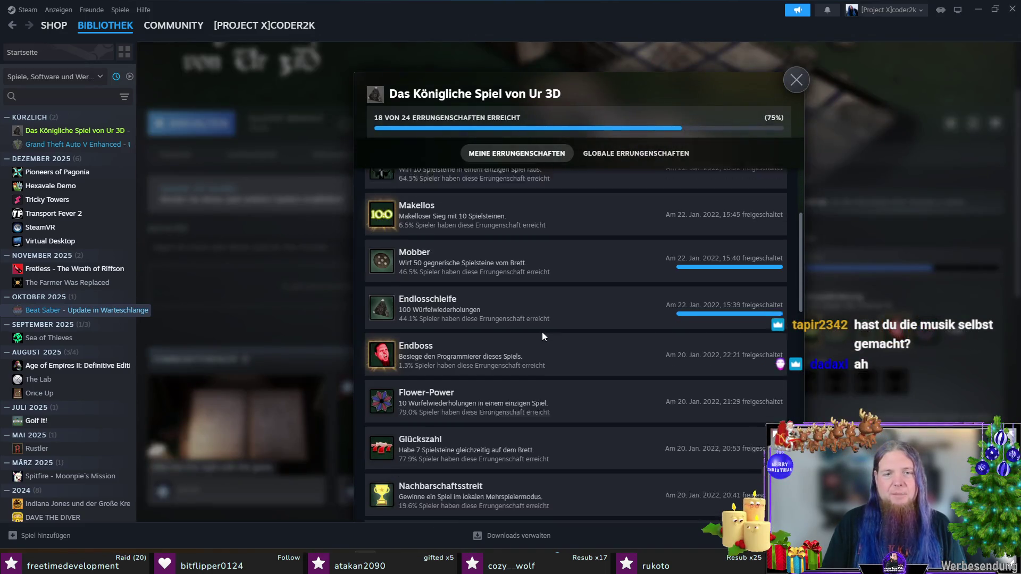
scroll(542, 332, "down", 2)
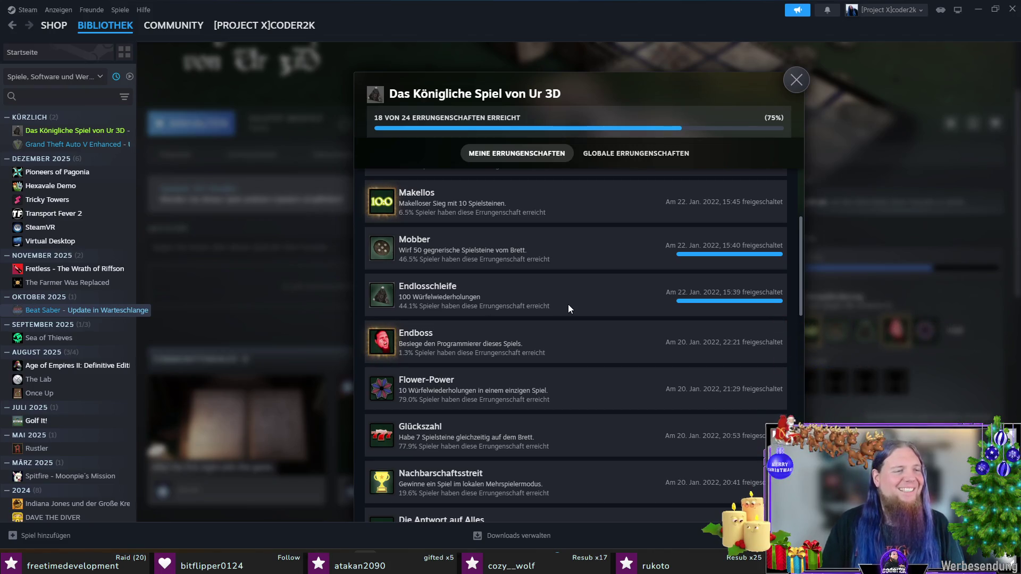
scroll(568, 307, "down", 2)
scroll(568, 314, "down", 1)
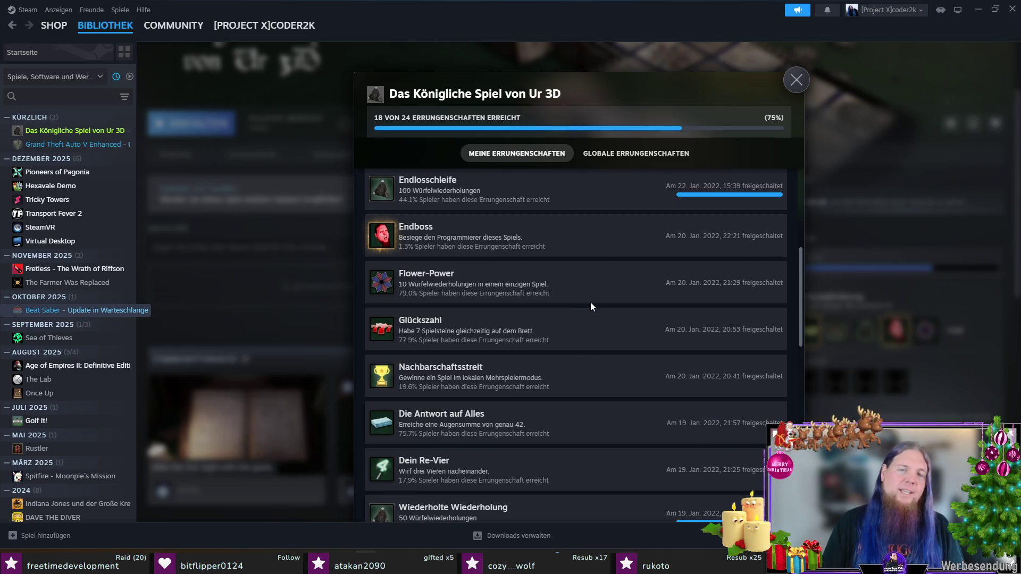
scroll(591, 302, "down", 3)
scroll(591, 302, "down", 3)
scroll(590, 302, "down", 3)
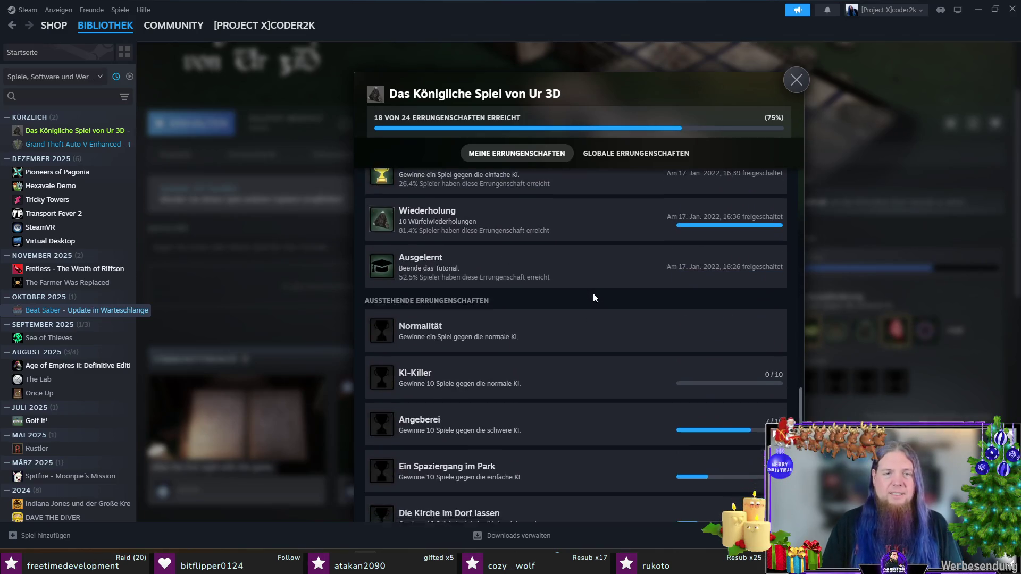
scroll(595, 292, "down", 2)
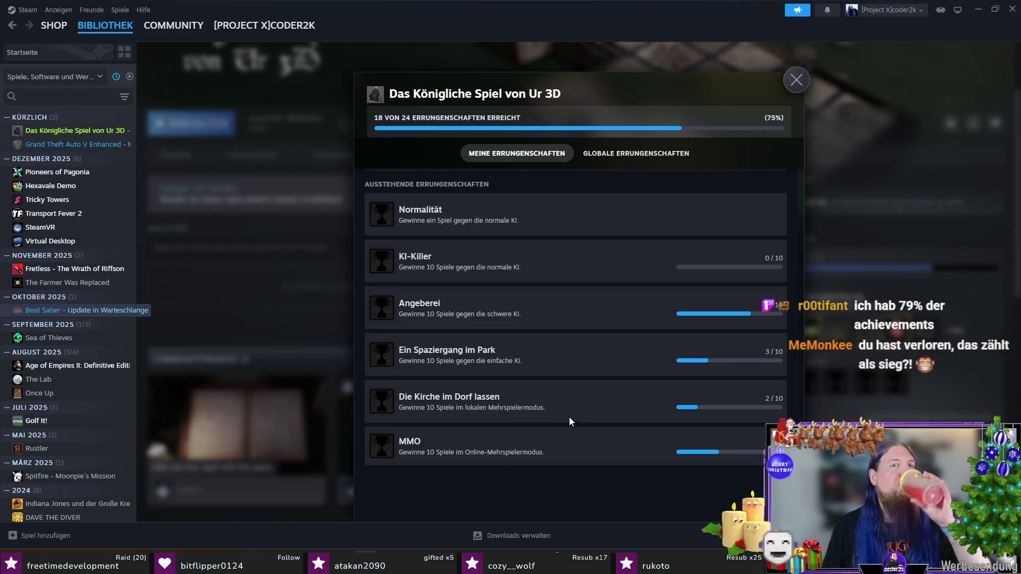
scroll(571, 419, "up", 5)
scroll(571, 419, "up", 5)
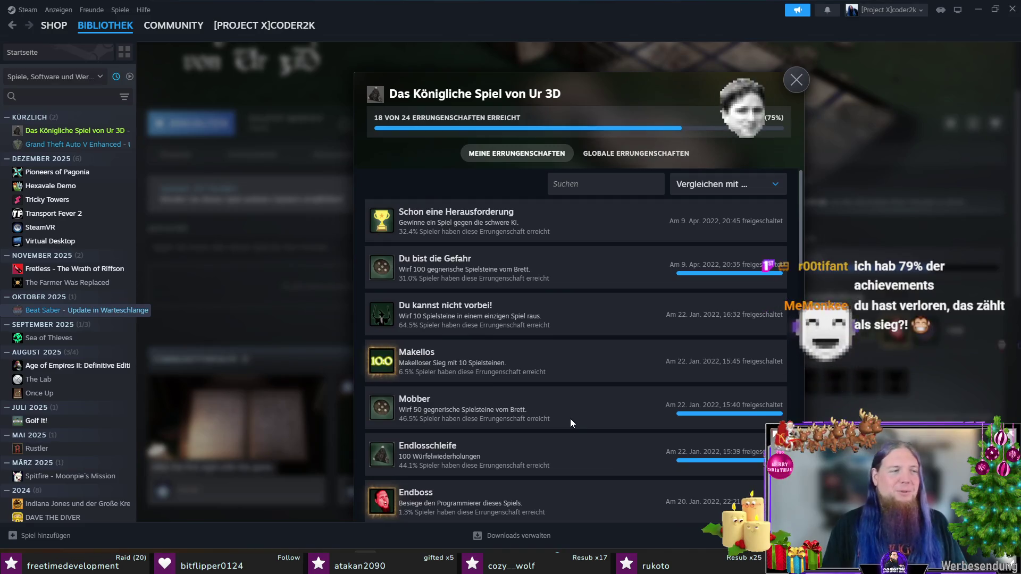
Step: Close the achievements overview after reviewing the 18 of 24 earned
left_click(796, 80)
scroll(421, 269, "up", 2)
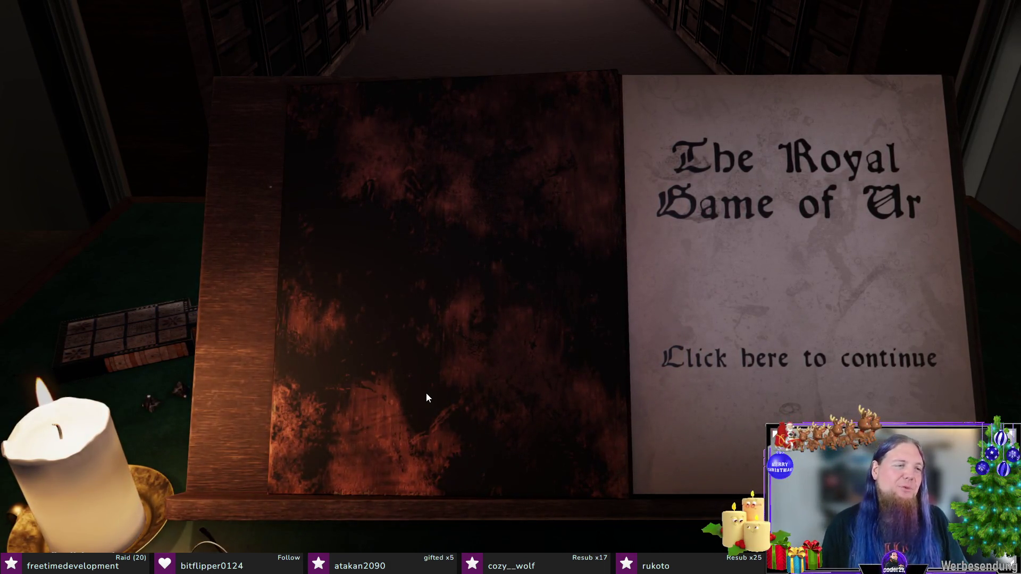
Step: Continue past the title page into Settings, check Language is English, and go back to Settings
left_click(805, 370)
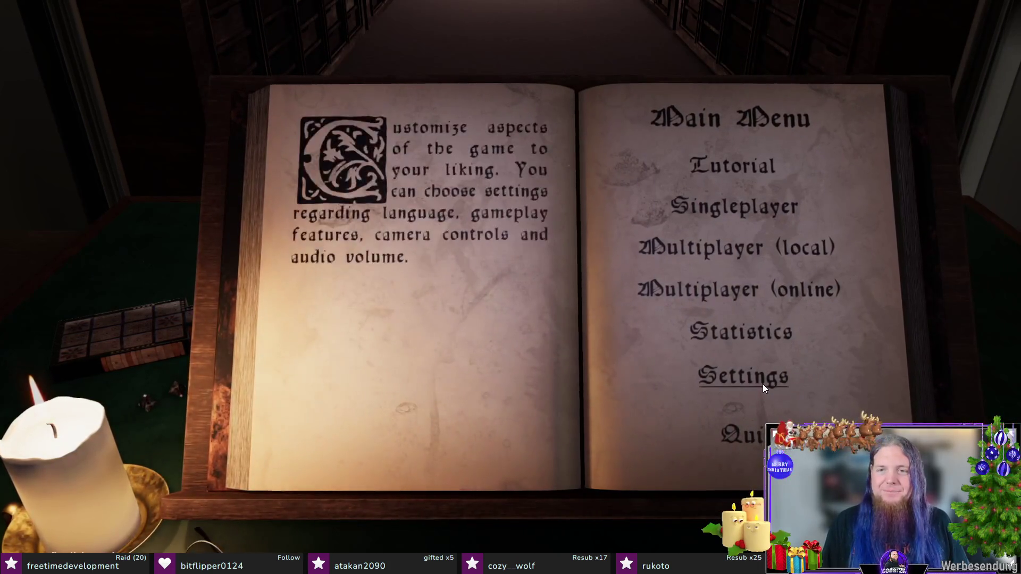
left_click(763, 384)
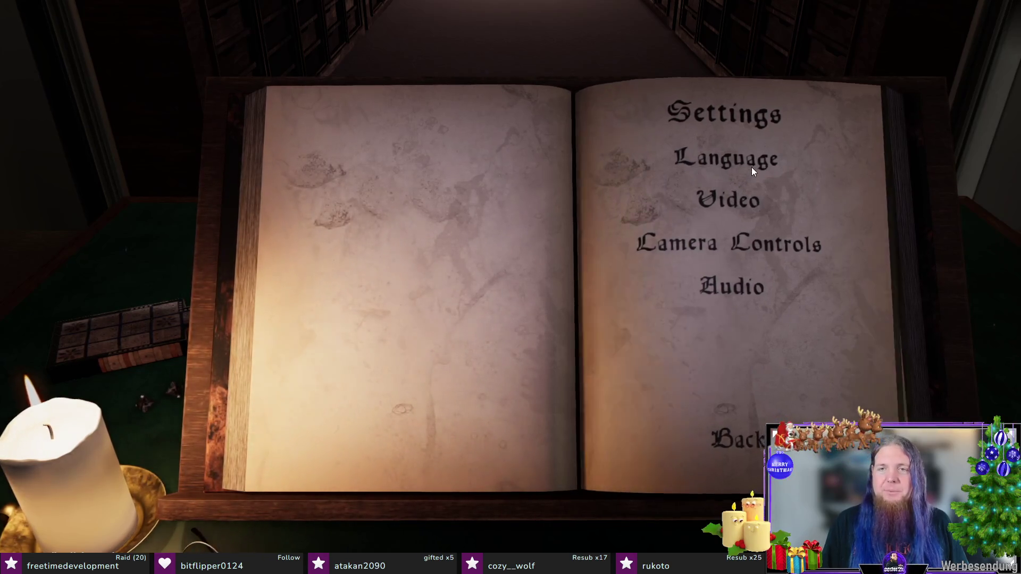
left_click(751, 167)
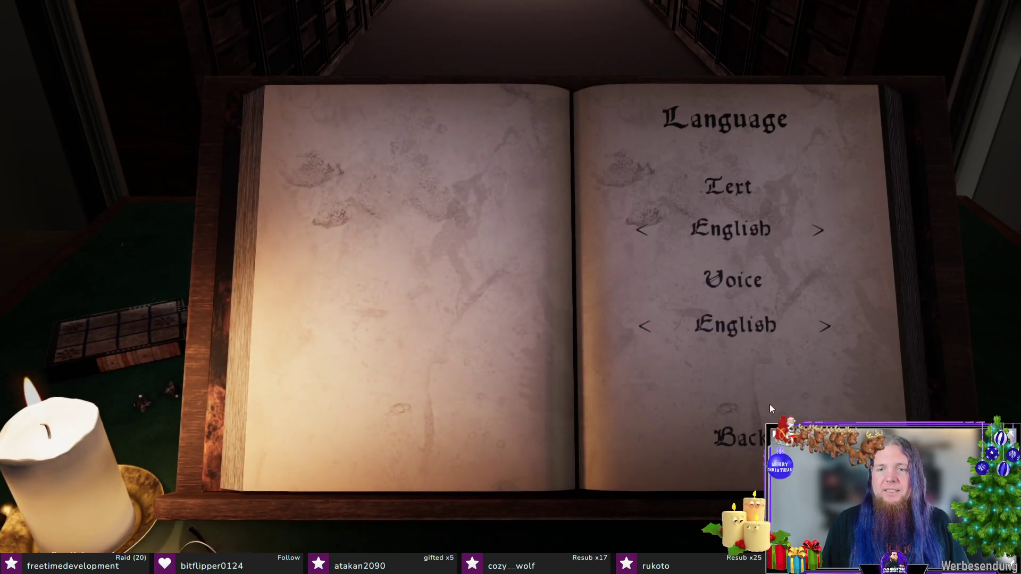
left_click(749, 443)
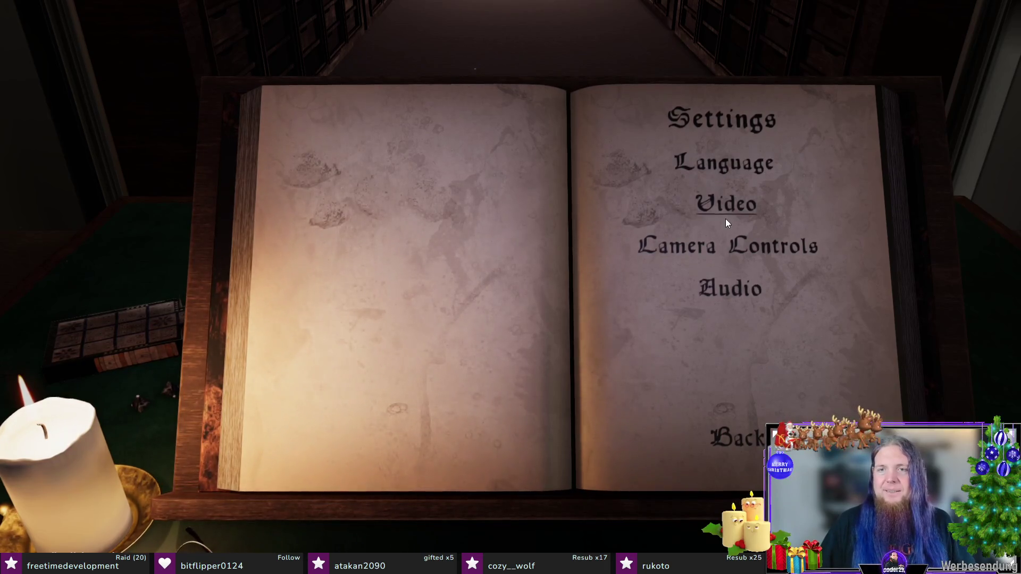
Step: Check the Audio volume levels, back out to the Main Menu, and start the Tutorial
left_click(742, 293)
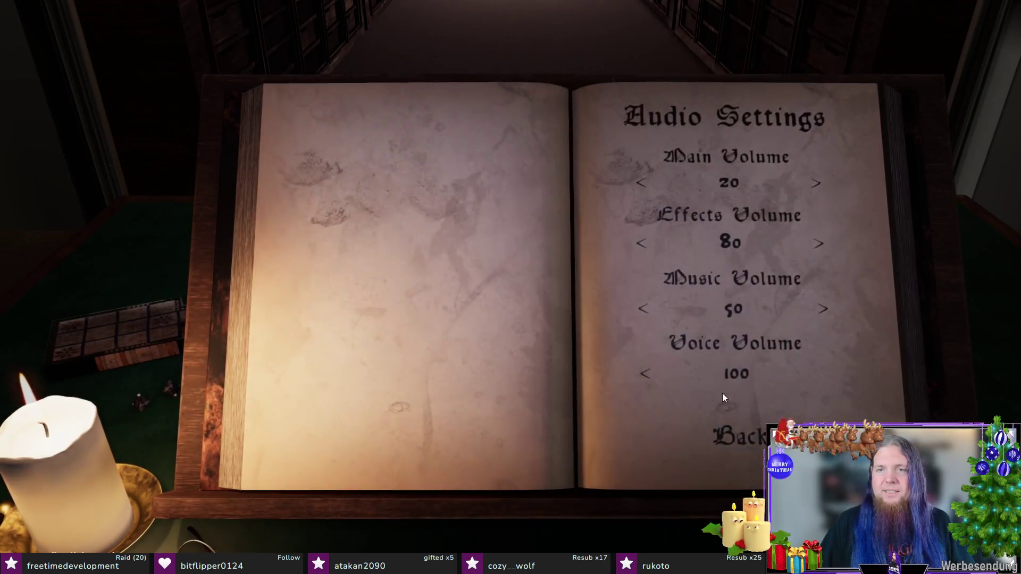
left_click(743, 445)
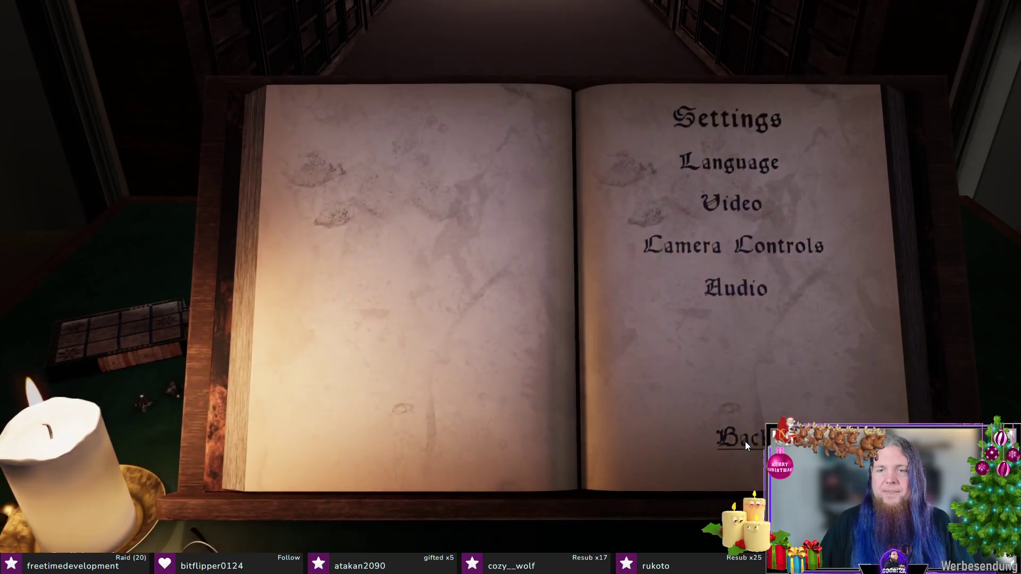
left_click(745, 441)
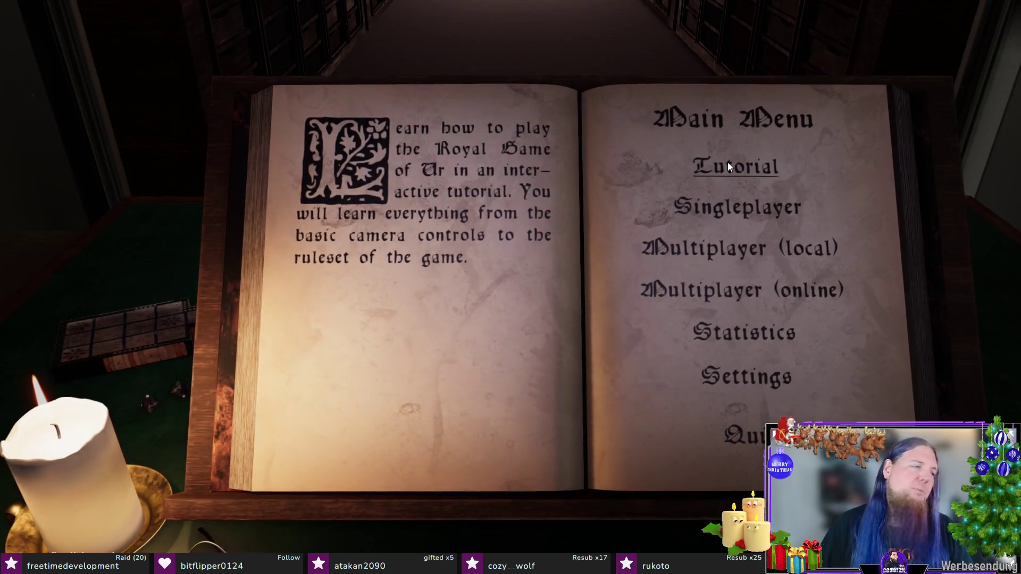
left_click(731, 164)
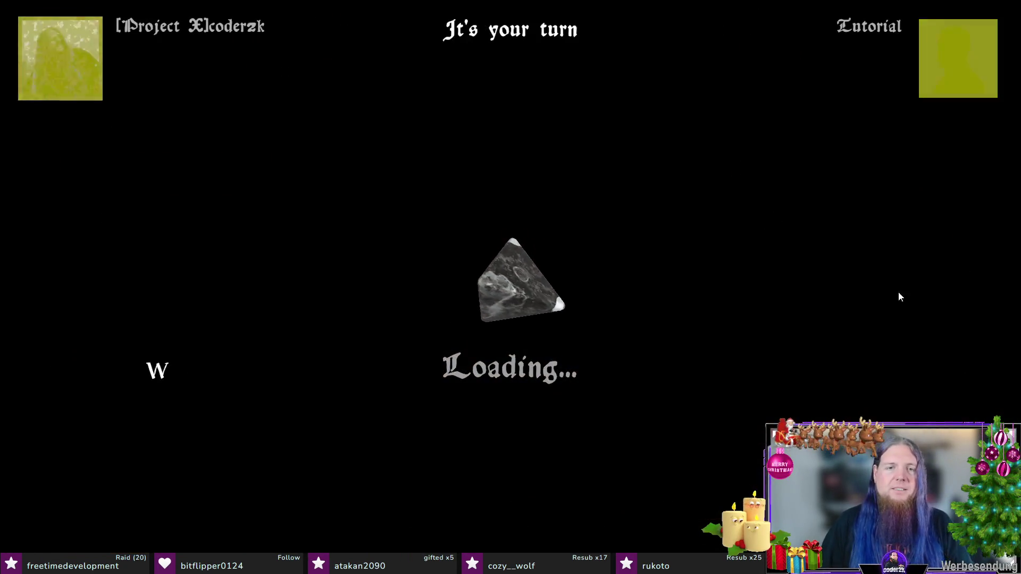
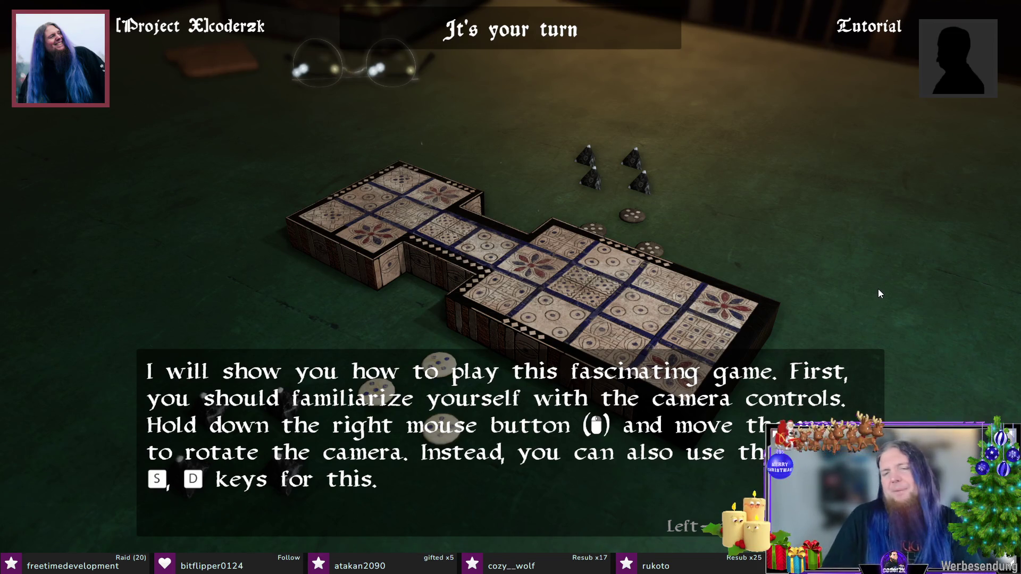
Step: Orbit the camera around the board and tilt down toward table level during the camera lesson
mouse_move(878, 290)
left_mouse_down()
mouse_move(724, 252)
mouse_move(791, 288)
left_mouse_up()
scroll(791, 288, "down", 4)
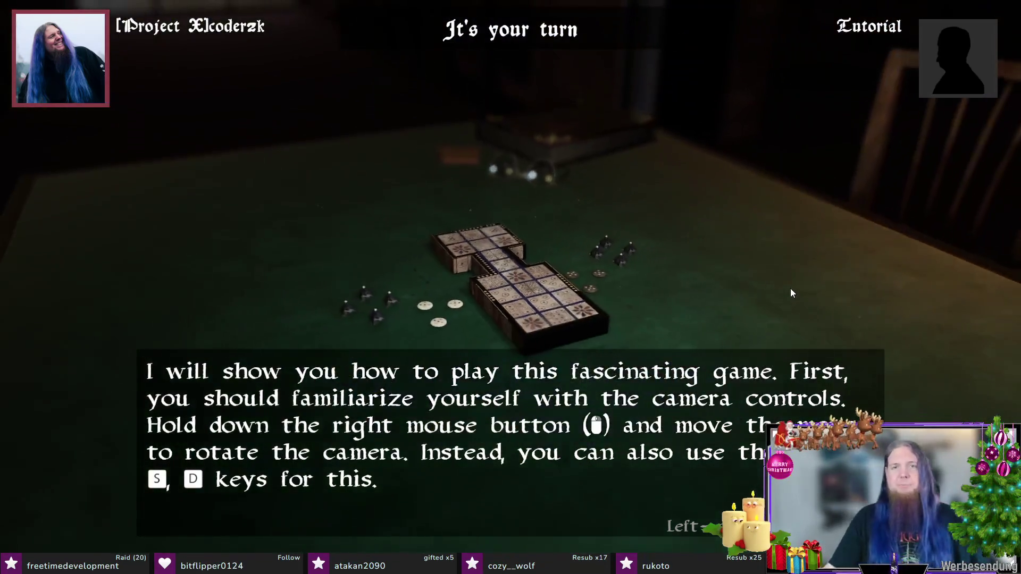
left_click_drag(636, 228, 590, 137)
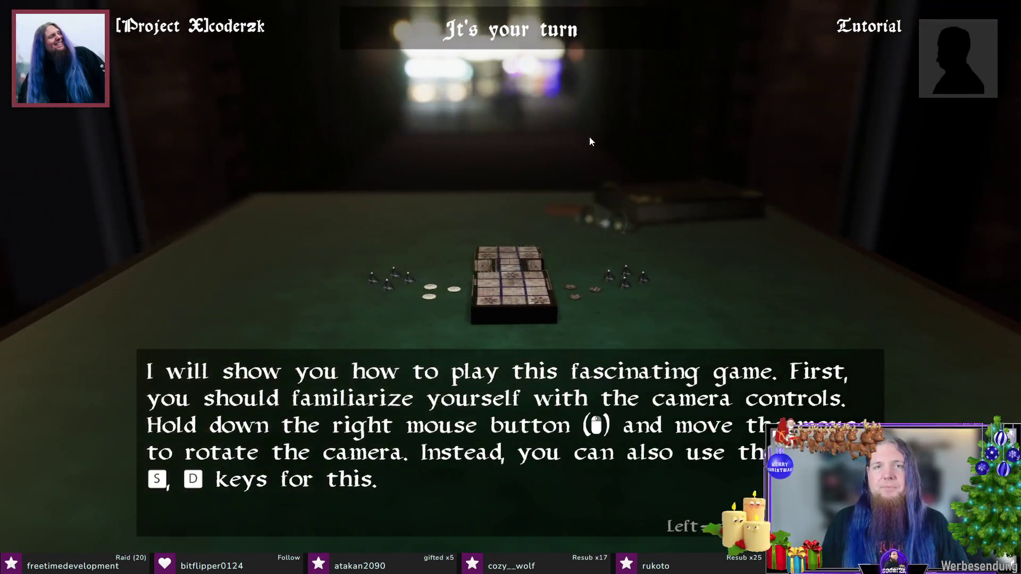
mouse_move(466, 85)
left_mouse_down()
mouse_move(521, 74)
mouse_move(266, 96)
mouse_move(205, 85)
mouse_move(336, 110)
left_mouse_up()
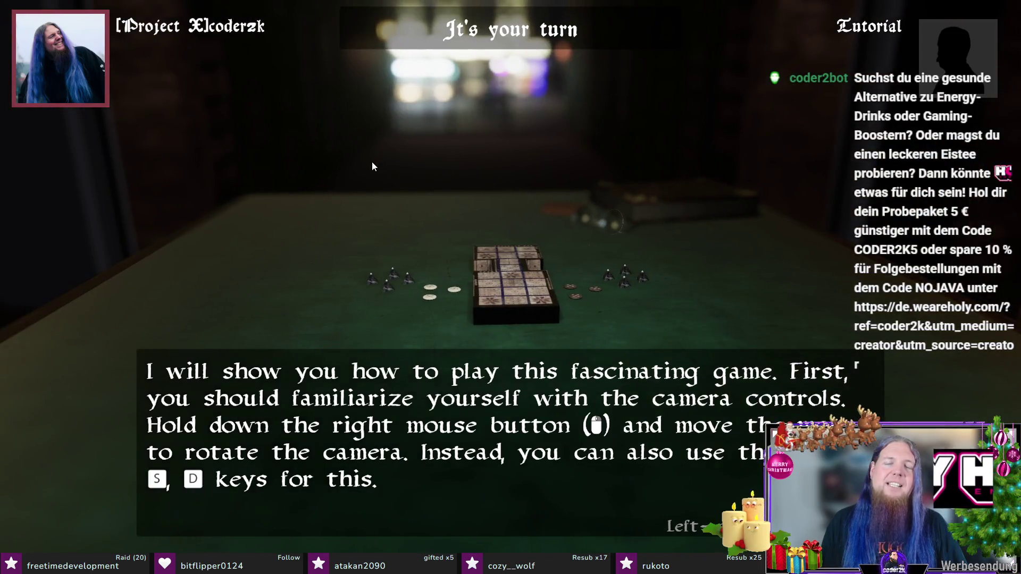
mouse_move(372, 161)
left_mouse_down()
mouse_move(676, 112)
mouse_move(594, 163)
mouse_move(741, 141)
mouse_move(666, 158)
mouse_move(707, 193)
mouse_move(829, 187)
mouse_move(720, 153)
mouse_move(678, 153)
mouse_move(729, 145)
left_mouse_up()
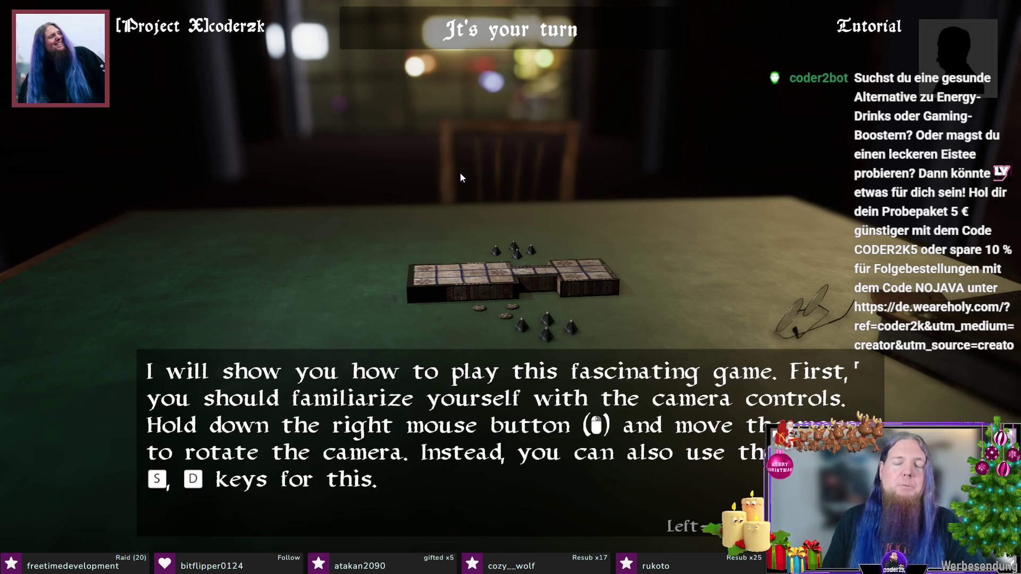
mouse_move(465, 189)
left_mouse_down()
mouse_move(527, 154)
mouse_move(300, 159)
left_mouse_up()
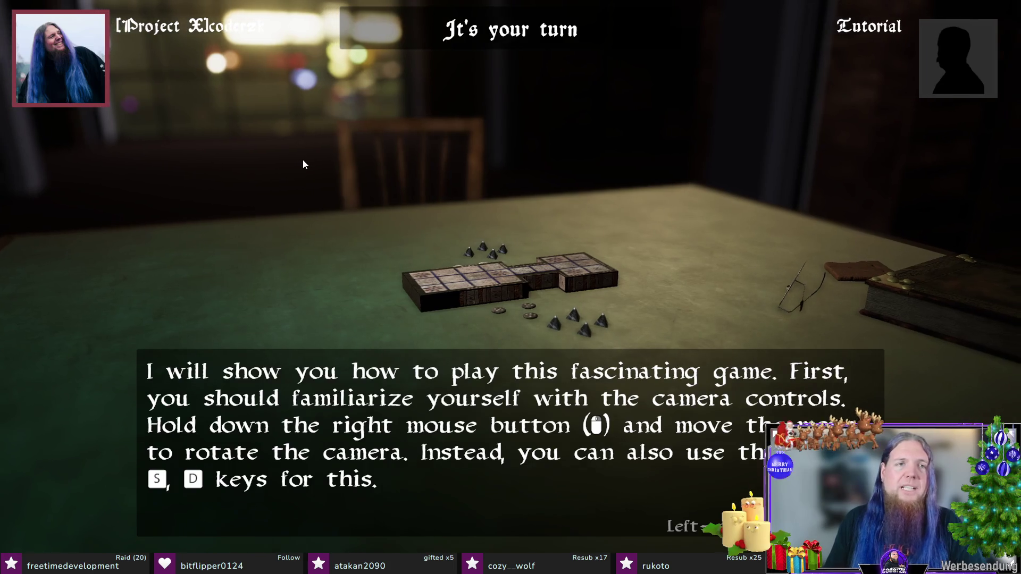
mouse_move(300, 160)
left_mouse_down()
mouse_move(319, 145)
mouse_move(416, 131)
mouse_move(788, 92)
mouse_move(268, 99)
mouse_move(298, 73)
mouse_move(332, 68)
left_mouse_up()
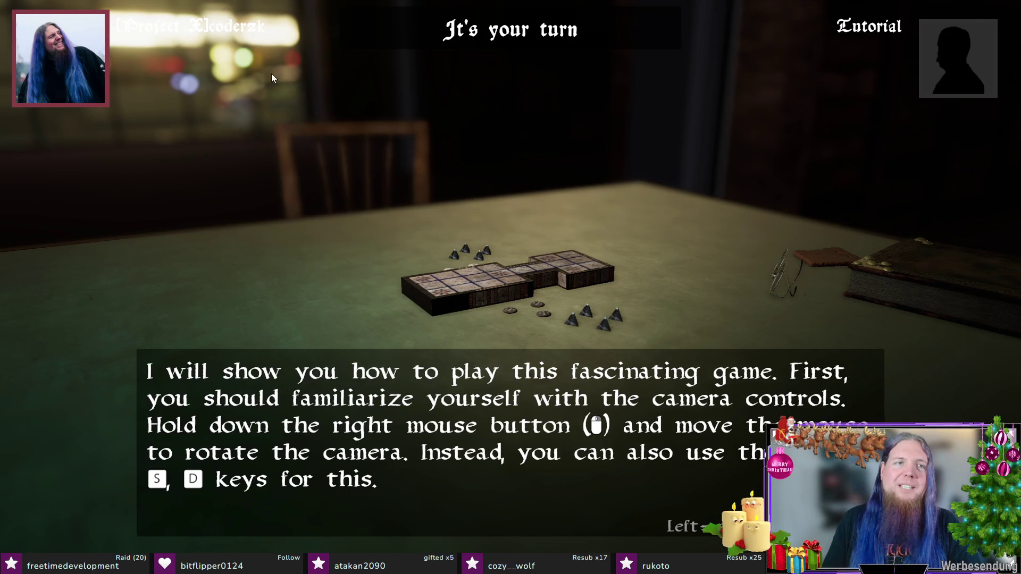
mouse_move(280, 255)
left_mouse_down()
mouse_move(488, 161)
mouse_move(239, 156)
mouse_move(279, 71)
left_mouse_up()
left_click_drag(334, 207, 315, 149)
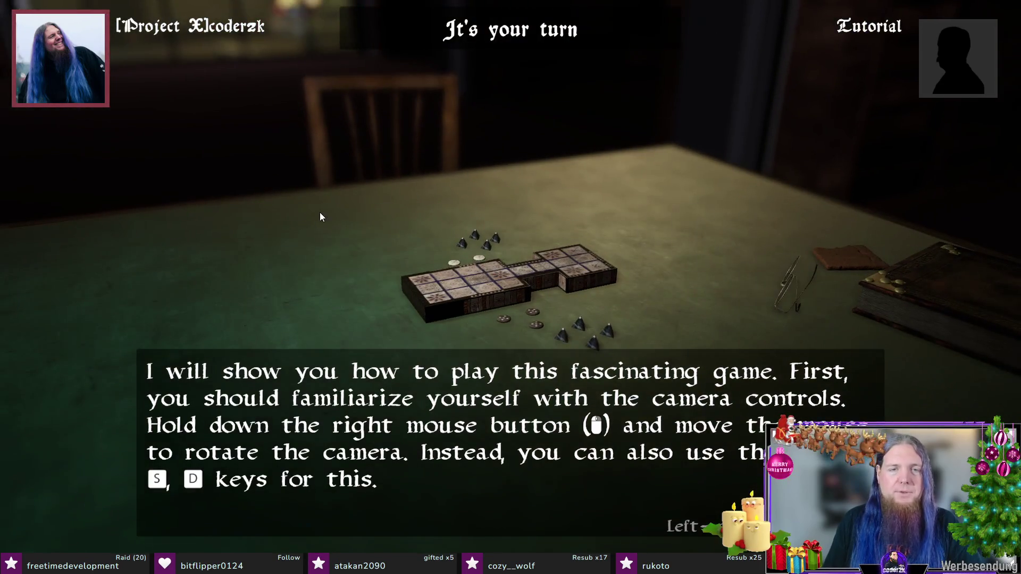
left_click_drag(320, 213, 343, 182)
mouse_move(291, 203)
left_mouse_down()
mouse_move(406, 193)
mouse_move(672, 238)
left_mouse_up()
Step: Advance through the tutorial pages until the explanation of the four tetrahedral dice begins
left_click(772, 296)
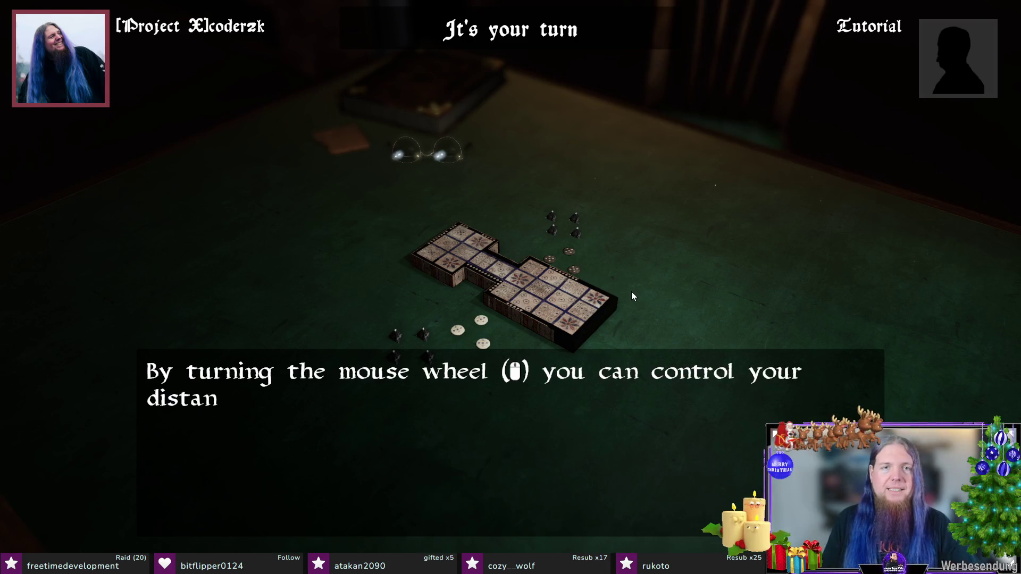
scroll(641, 291, "up", 2)
scroll(641, 289, "down", 1)
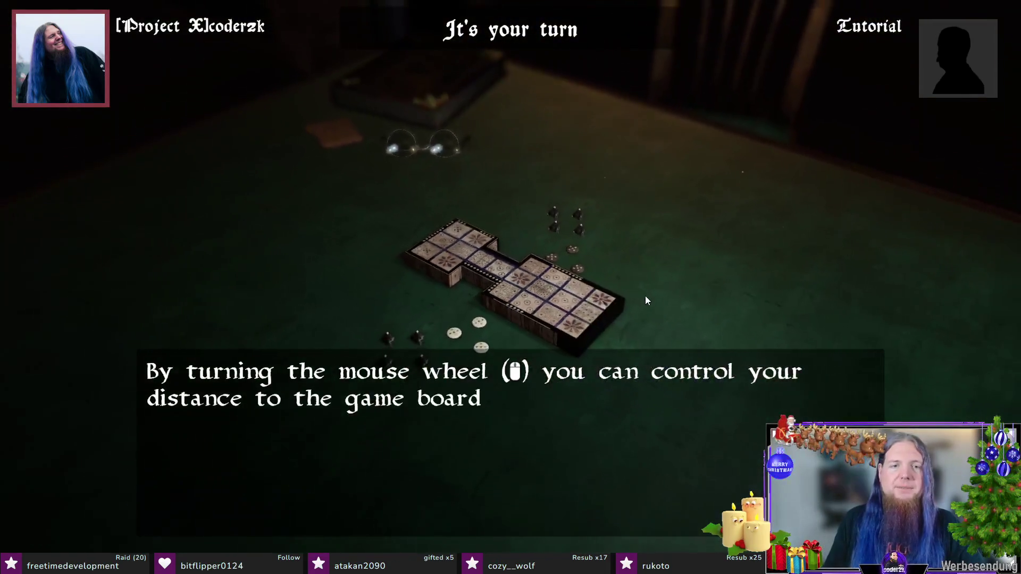
scroll(645, 296, "down", 1)
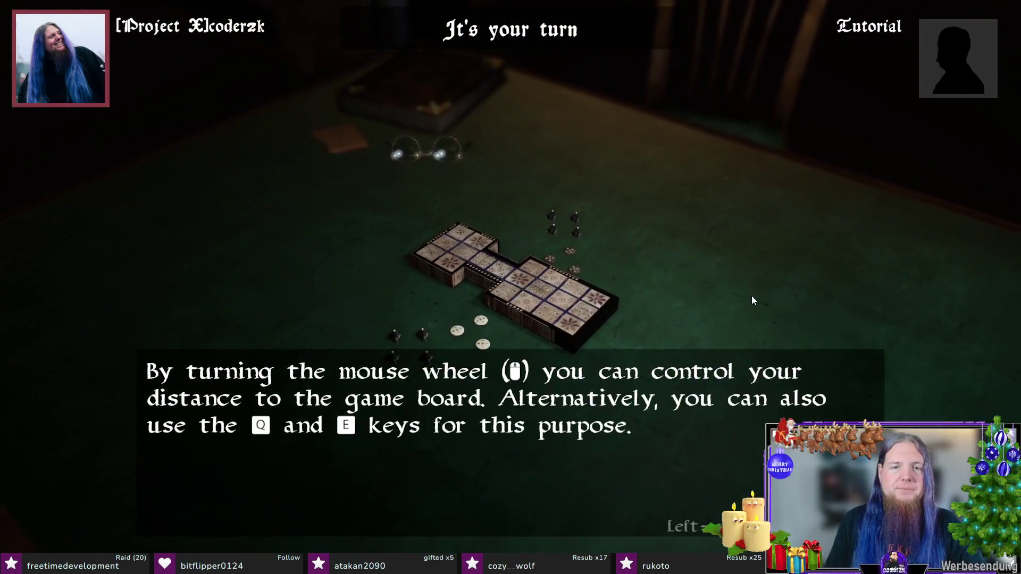
left_click(754, 284)
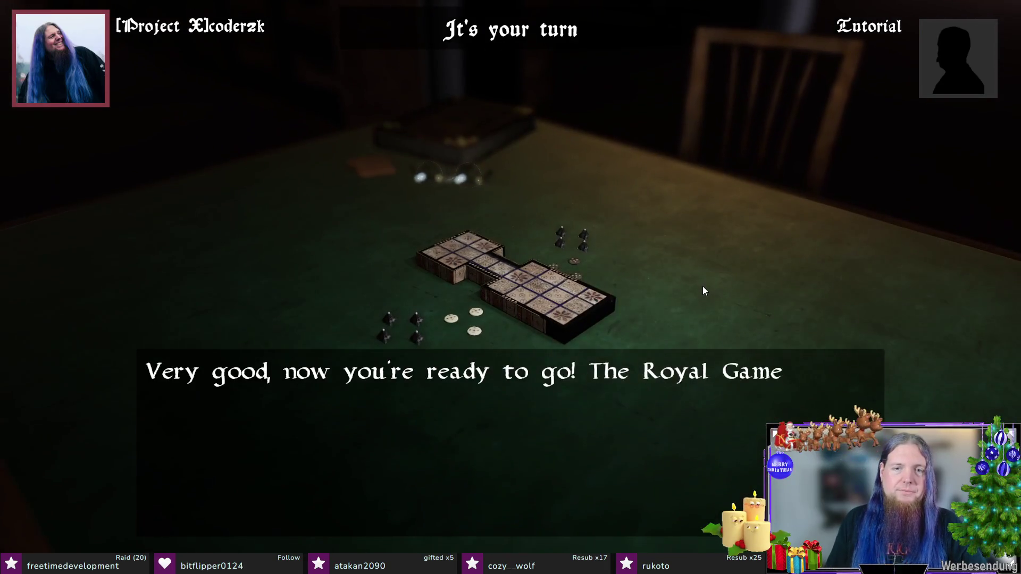
left_click(698, 280)
left_click(698, 280)
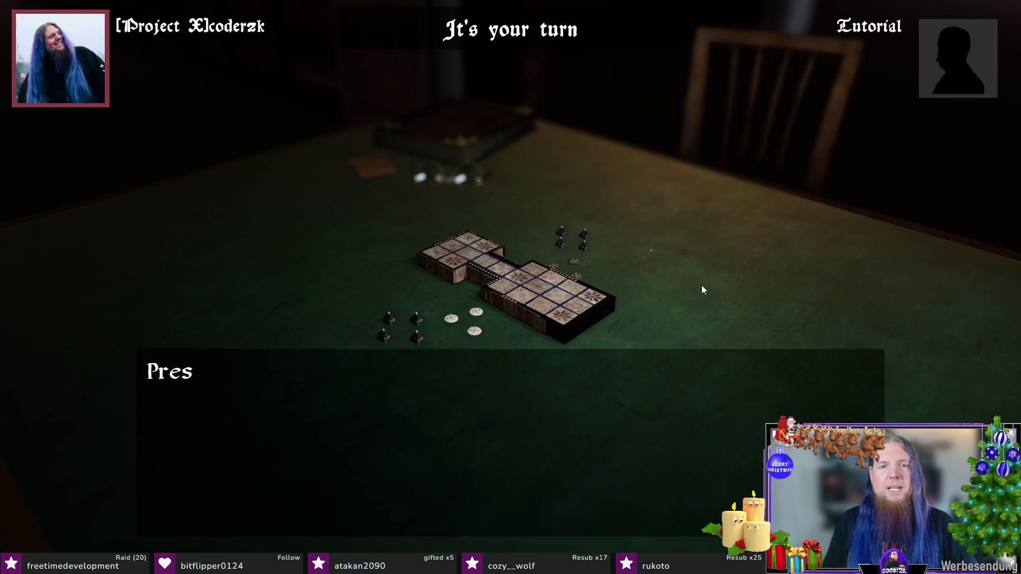
left_click(719, 288)
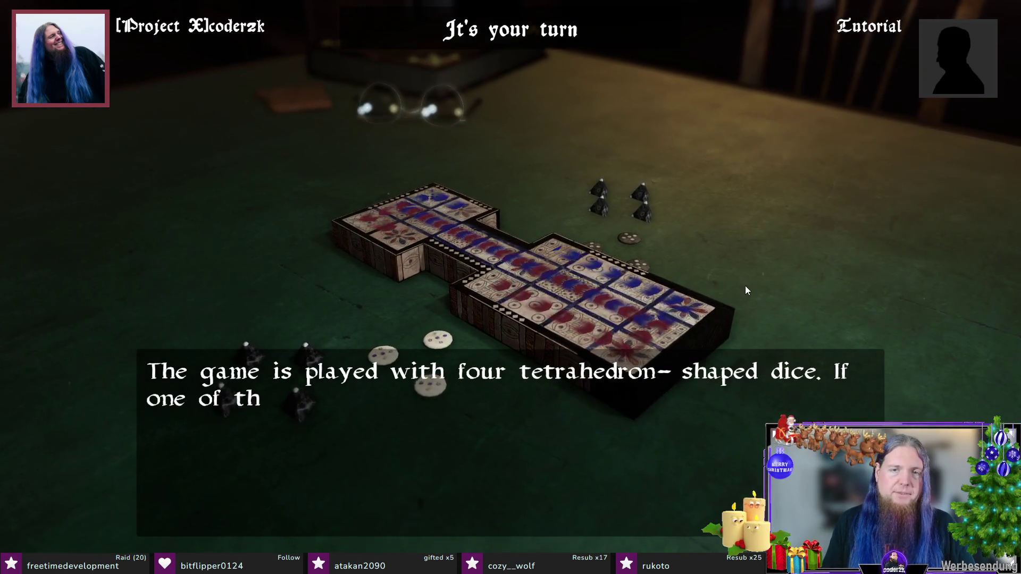
Step: Switch to top-down view, then pause the tutorial match to show the resume/resign menu
key("Tab")
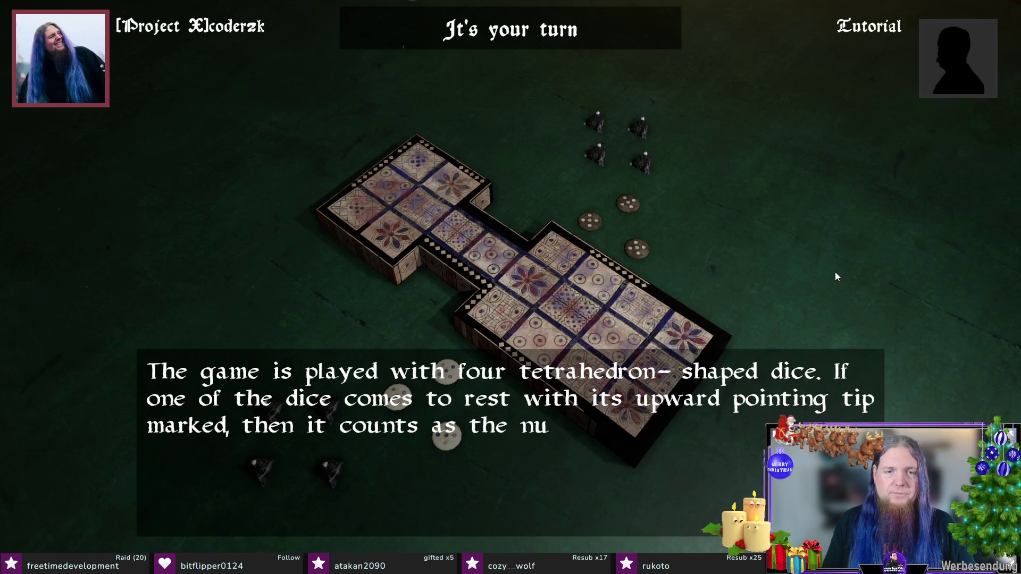
key("Escape")
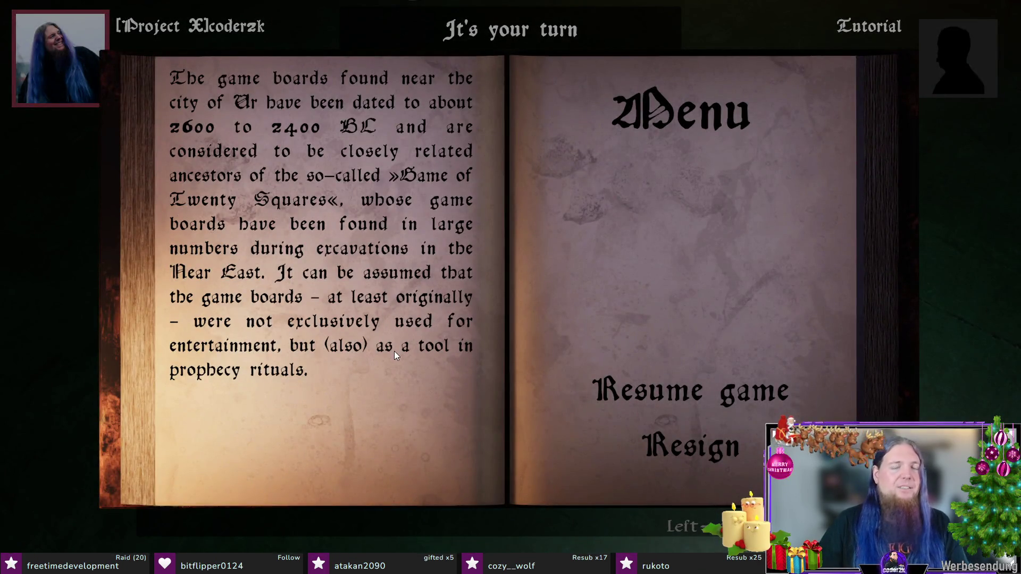
Step: Resign the tutorial, return to the main menu, briefly visit Singleplayer, then enter Online Multiplayer
left_click(690, 442)
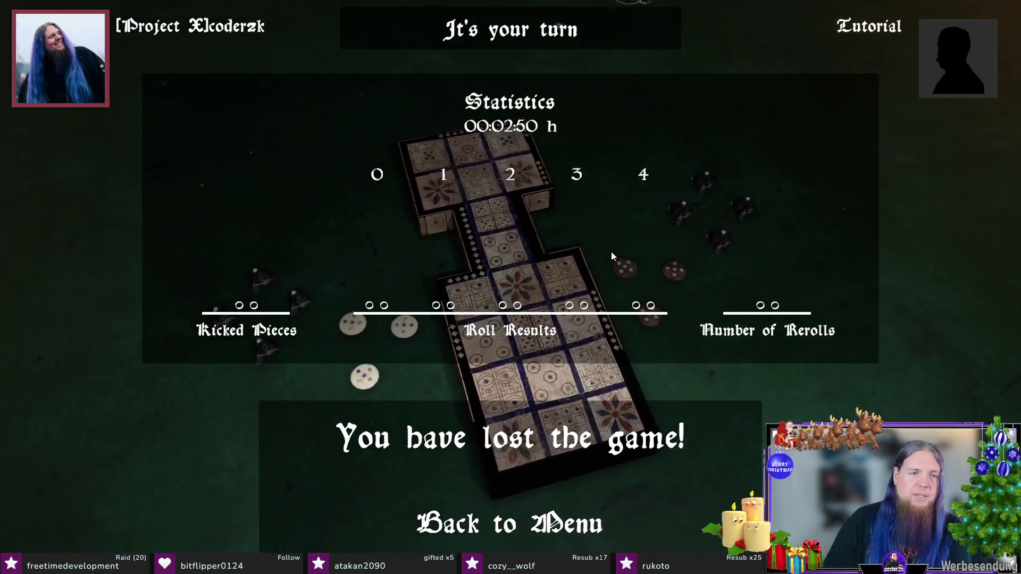
left_click(535, 514)
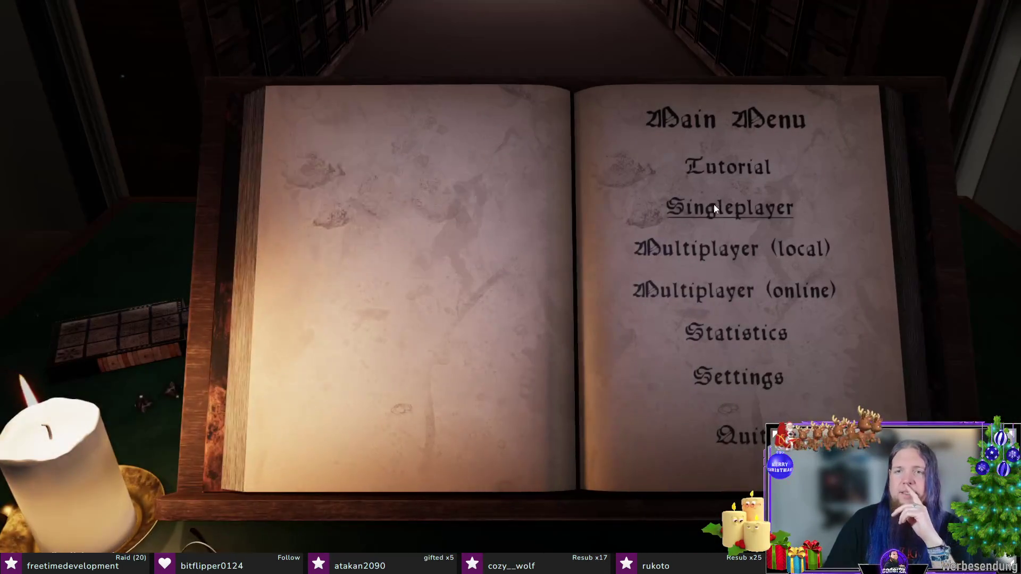
left_click(715, 204)
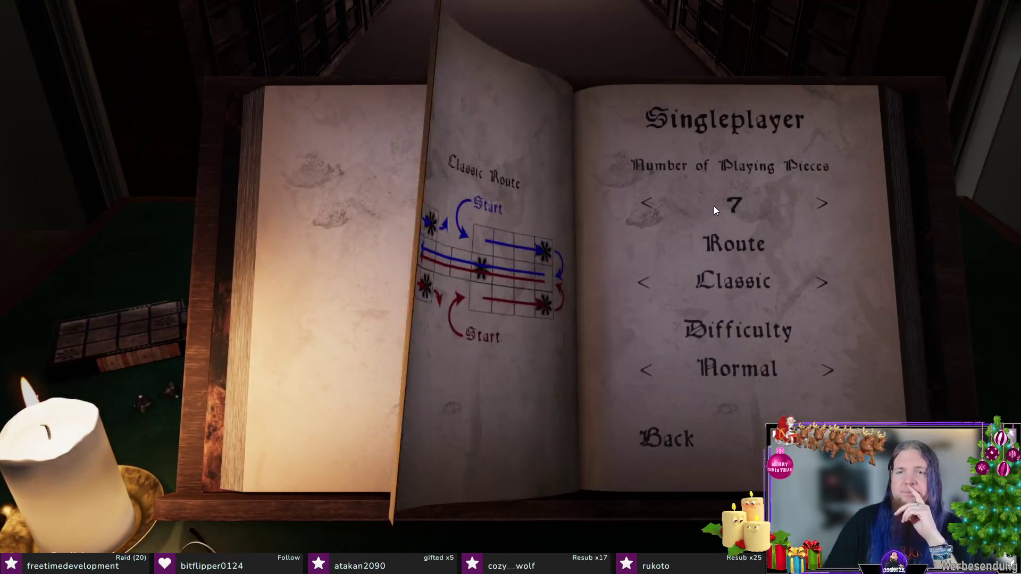
left_click(667, 442)
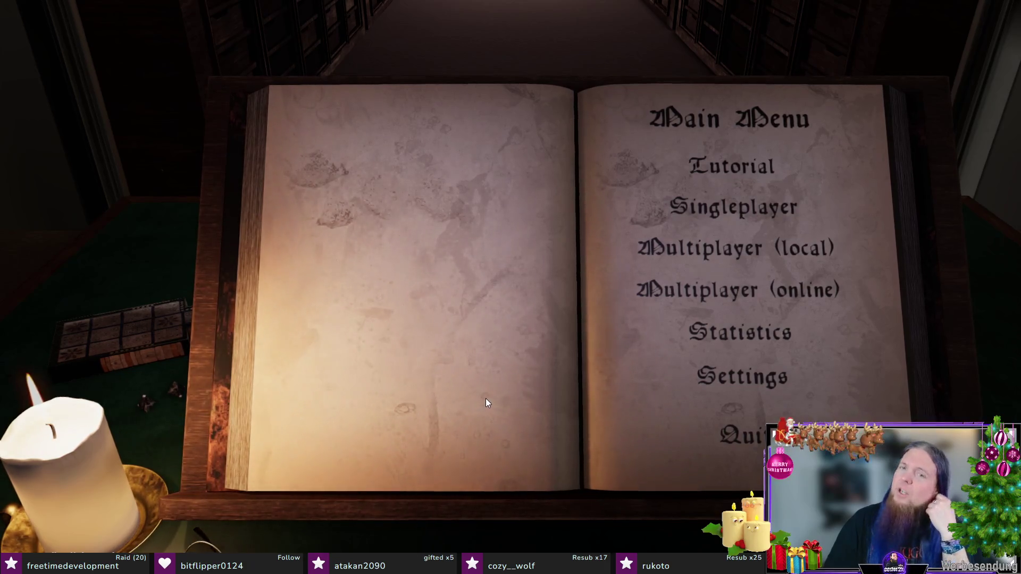
left_click(745, 289)
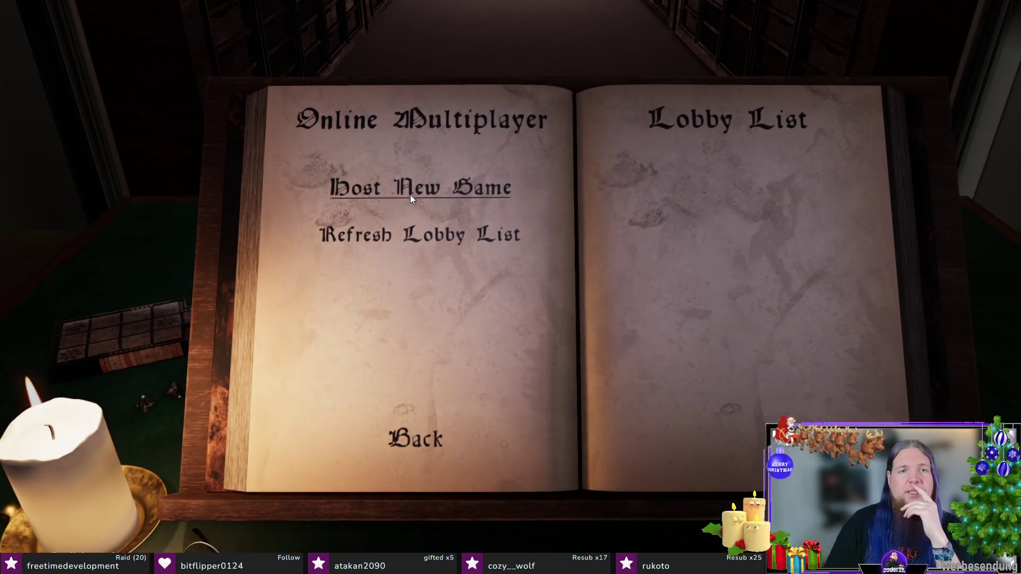
Step: Host a new online lobby and start the match against cstd
left_click(410, 190)
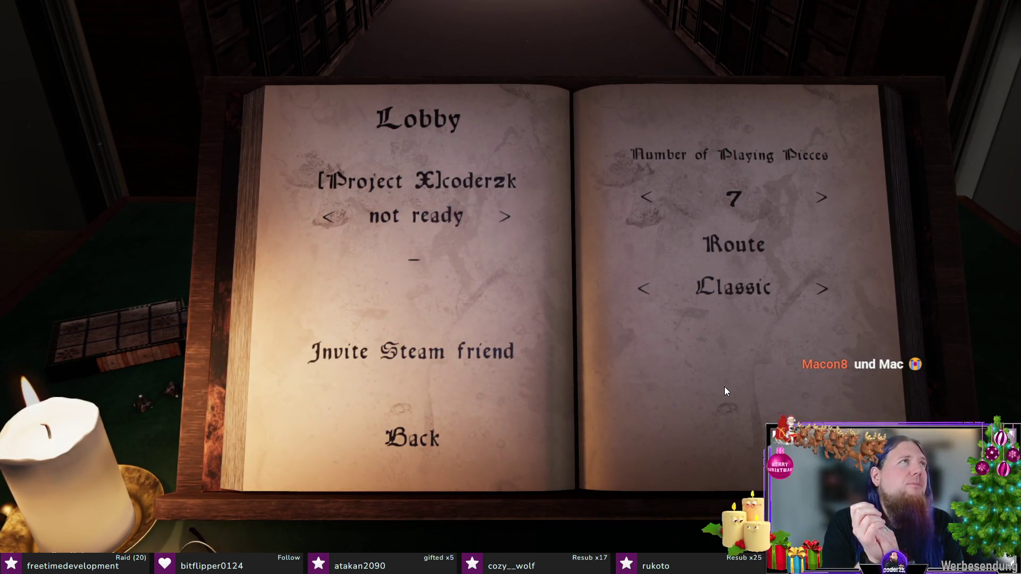
left_click(754, 443)
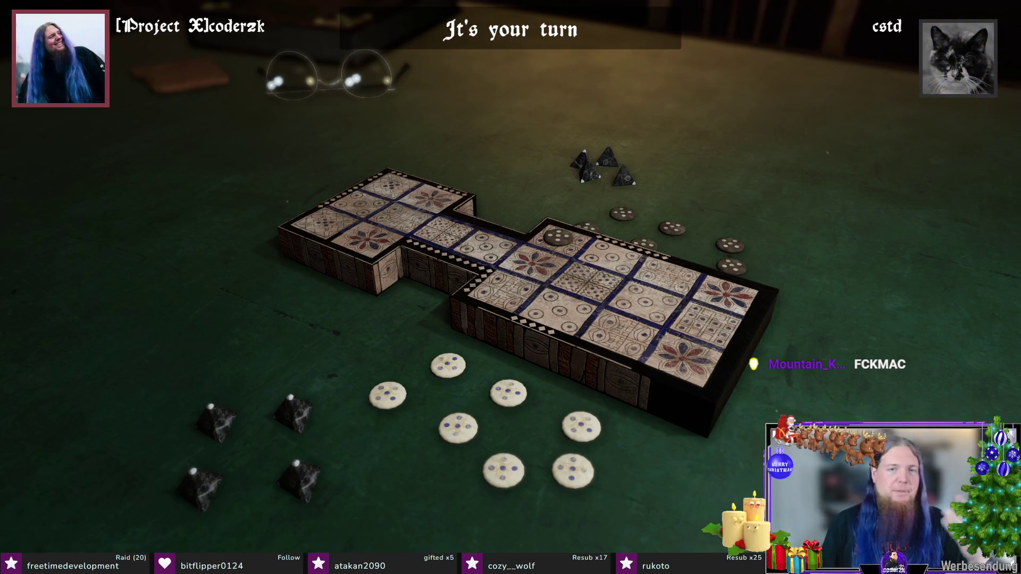
Step: Roll a 1 and bring the first white piece onto the board
left_click(292, 418)
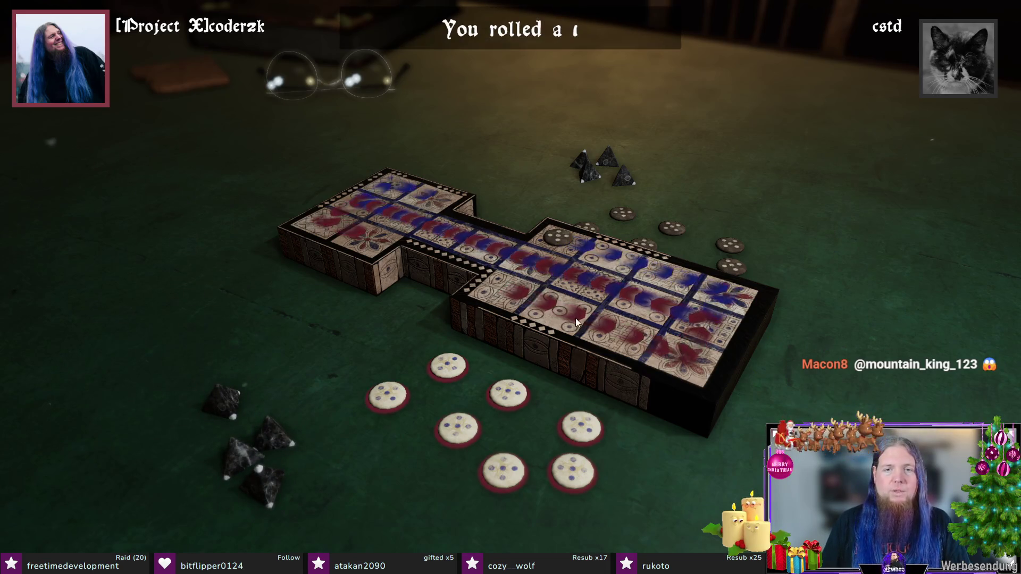
left_click(446, 363)
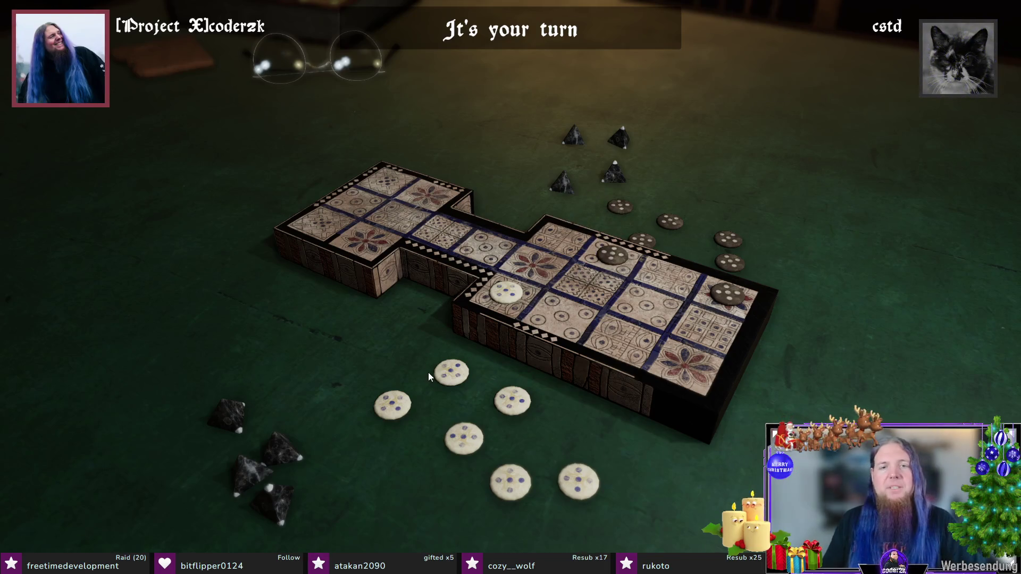
Step: Roll, move the board piece onto the rosette, and use the bonus roll to enter another piece
left_click(264, 463)
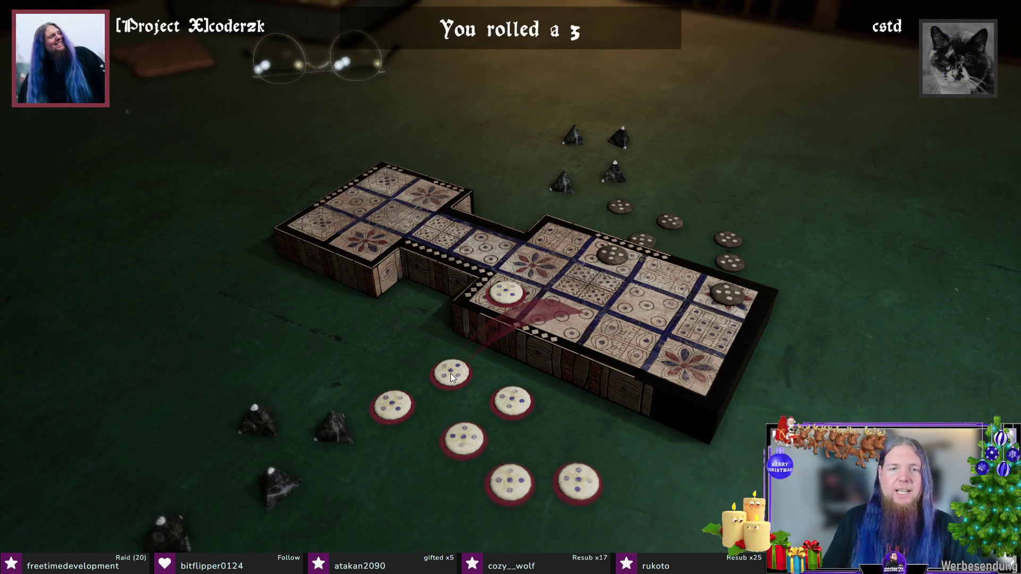
left_click(474, 343)
left_click(403, 441)
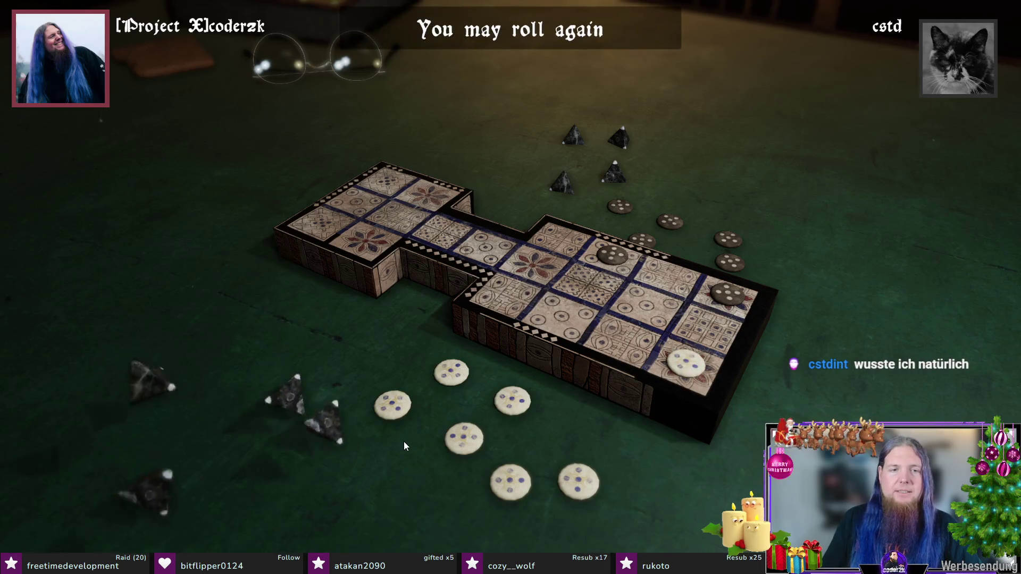
left_click(511, 400)
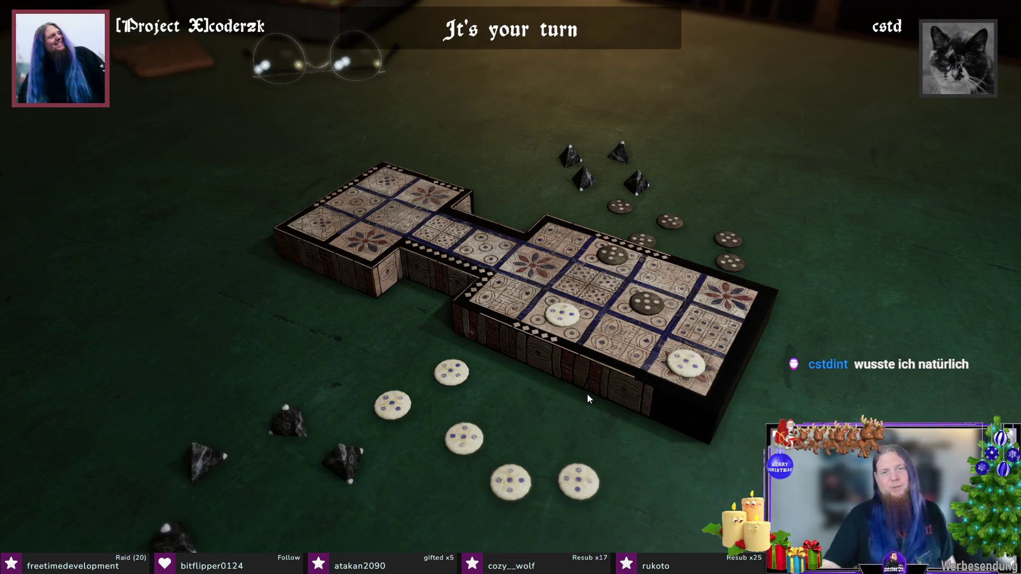
Step: Roll again, advance the rosette piece two squares, and skip the zero-roll notice
left_click(302, 420)
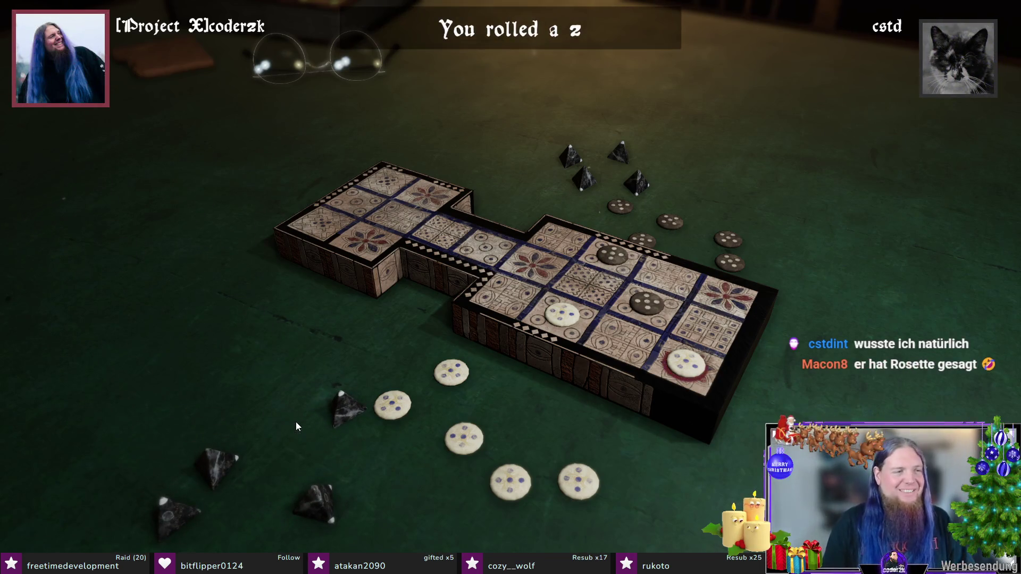
left_click(690, 372)
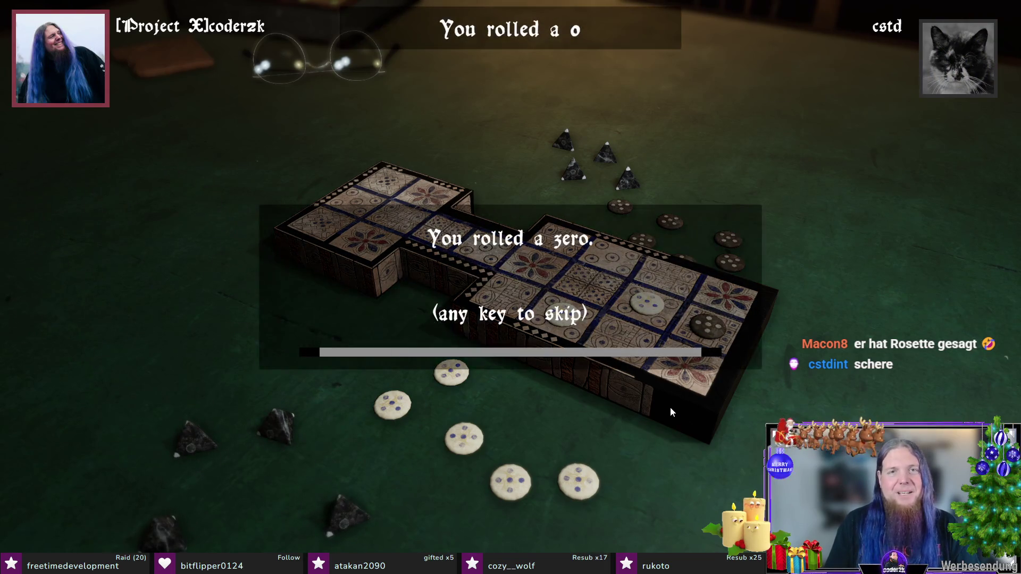
key("space")
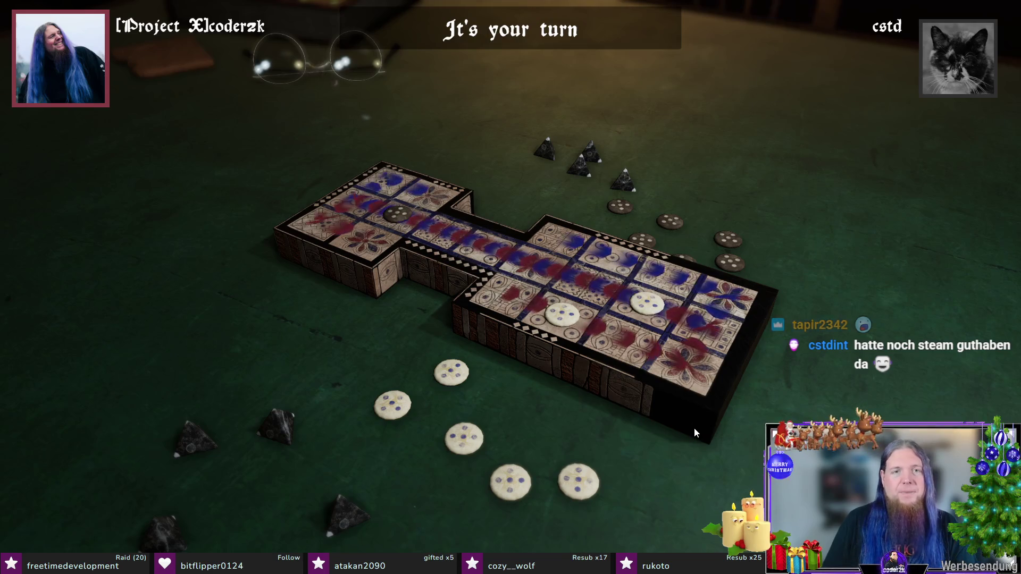
Step: Roll and enter another white piece, then roll and advance a white piece three squares
left_click(465, 240)
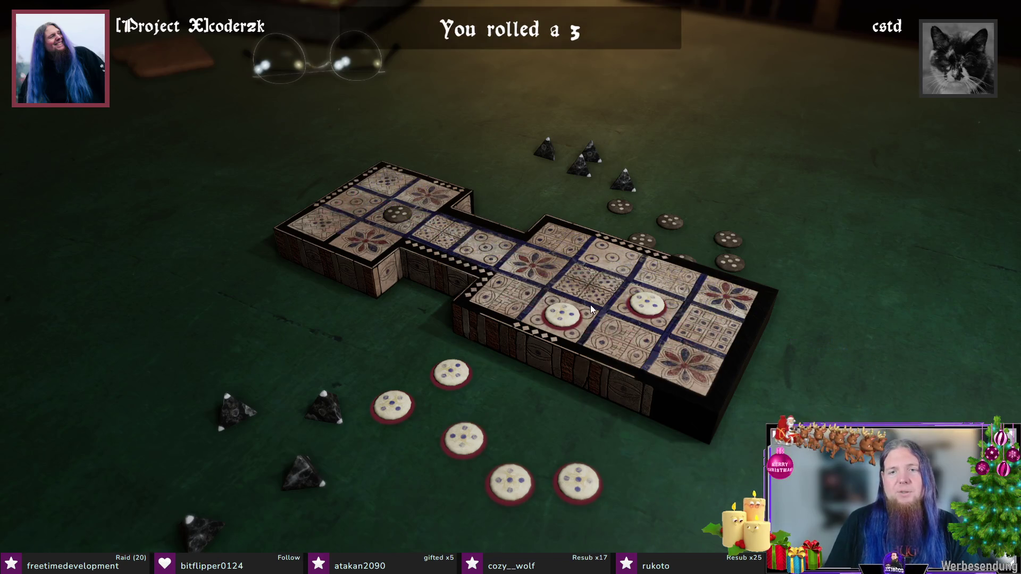
left_click(447, 370)
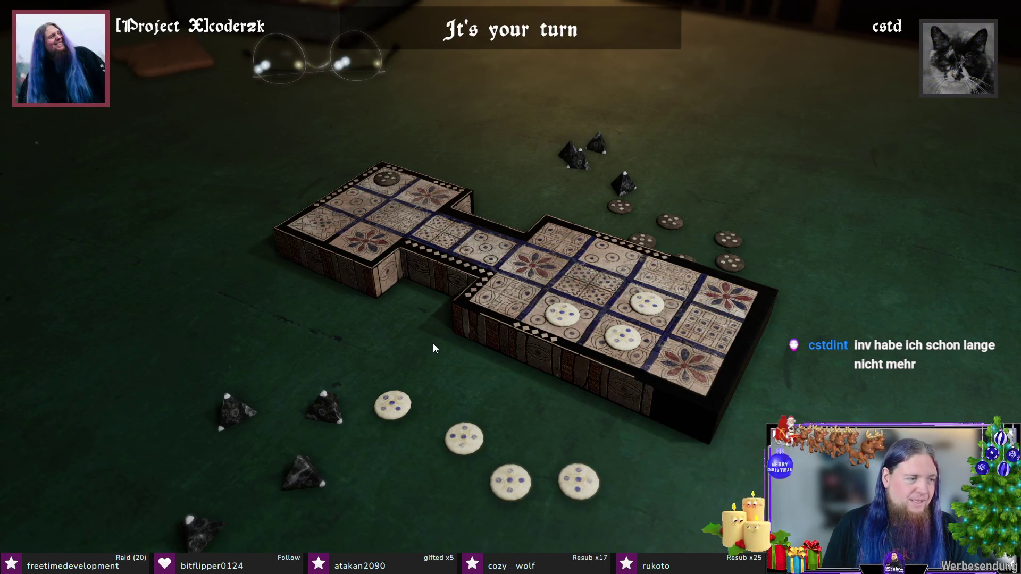
left_click(410, 399)
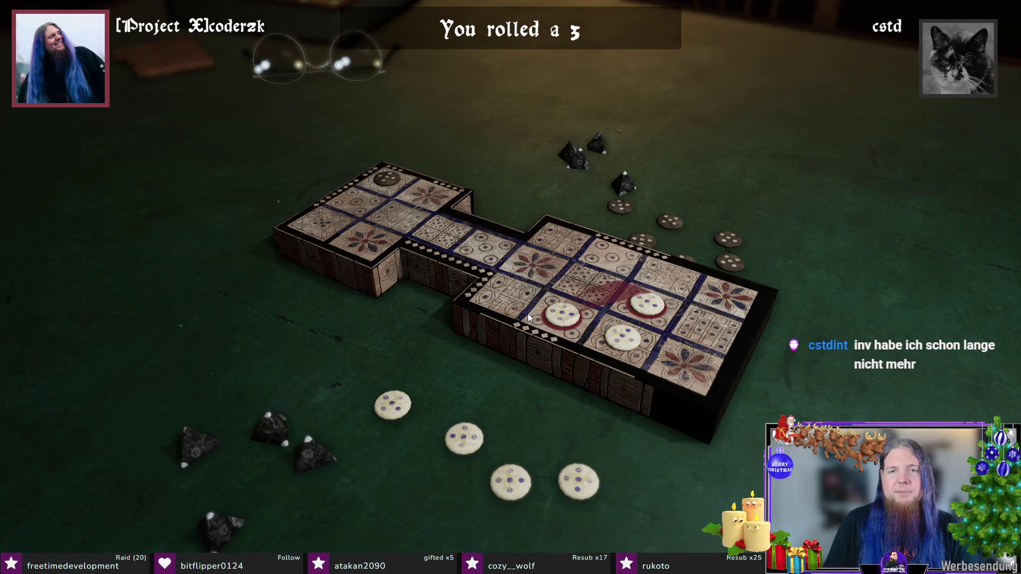
left_click(654, 308)
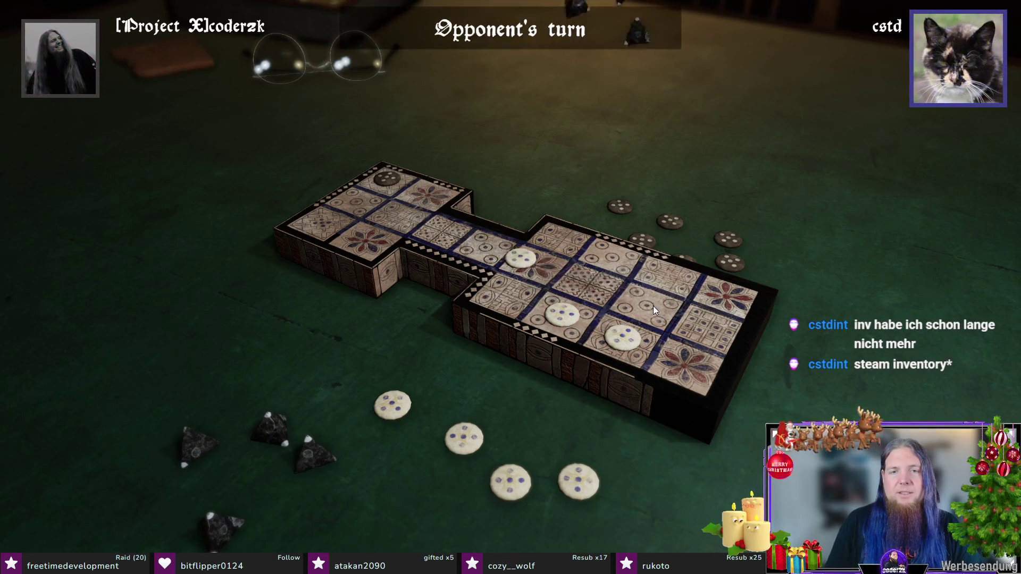
Step: Roll and enter a new piece onto the rosette, then use the bonus 1 to move a piece one square
left_click(496, 380)
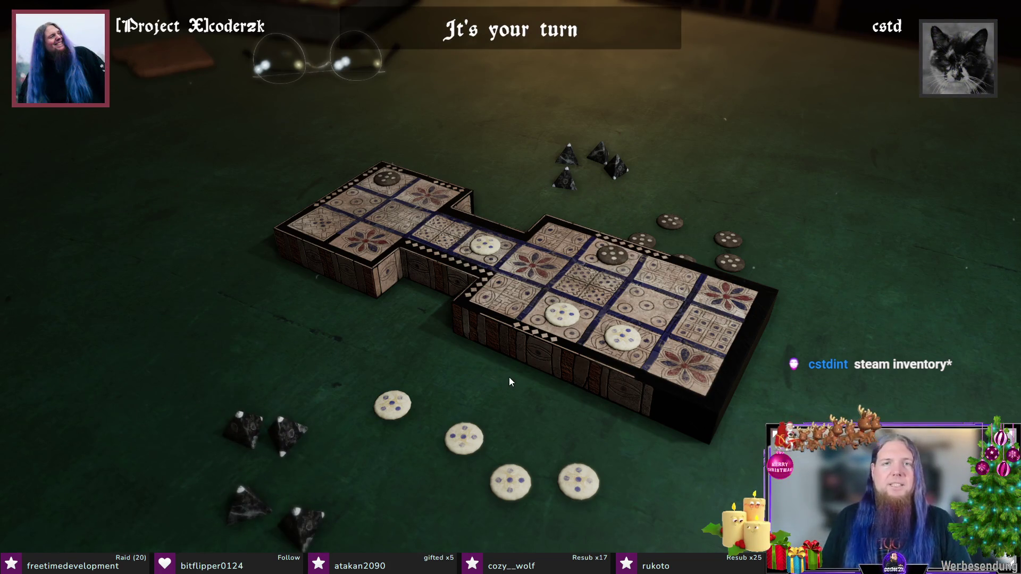
left_click(465, 435)
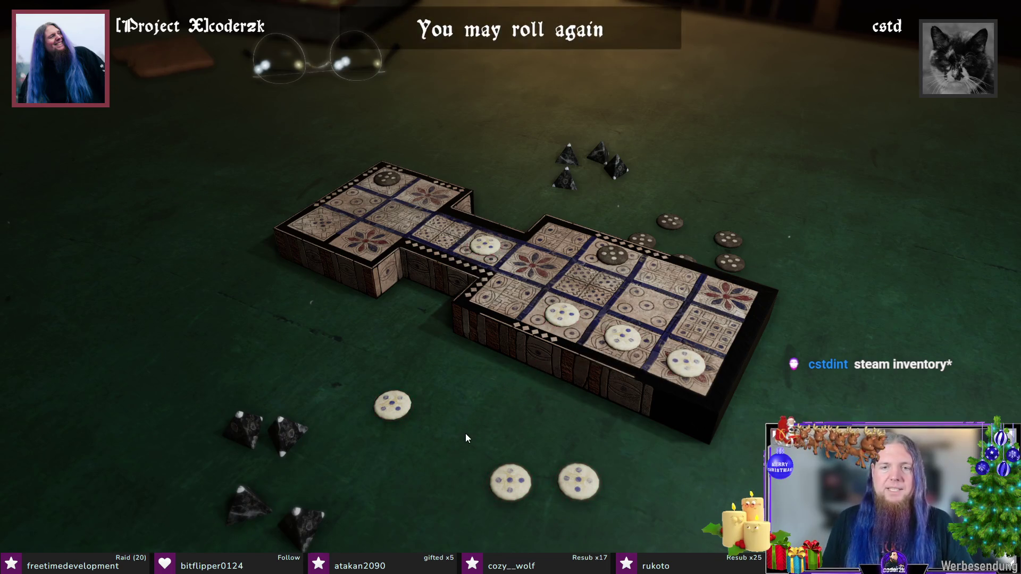
left_click(465, 434)
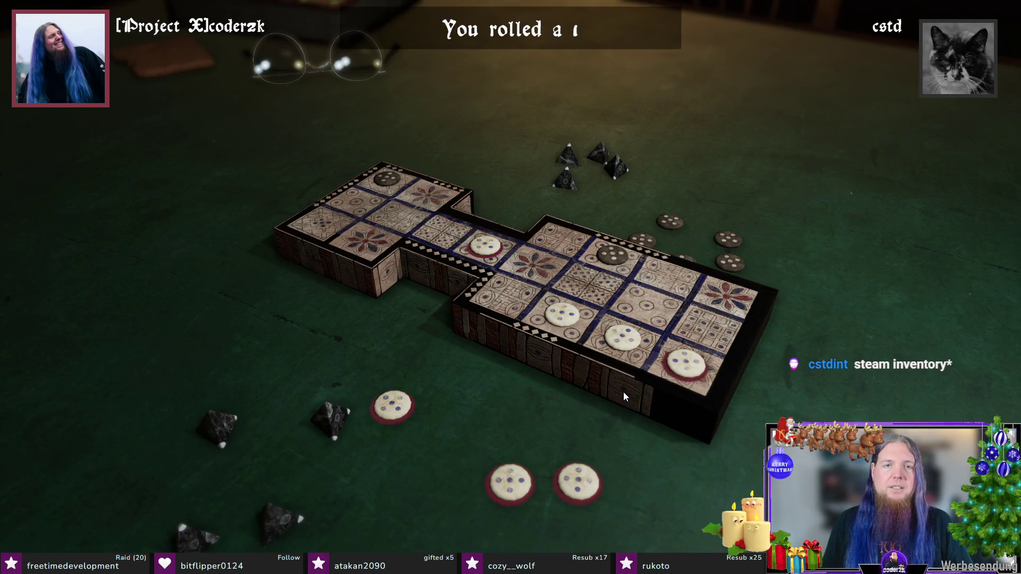
left_click(479, 247)
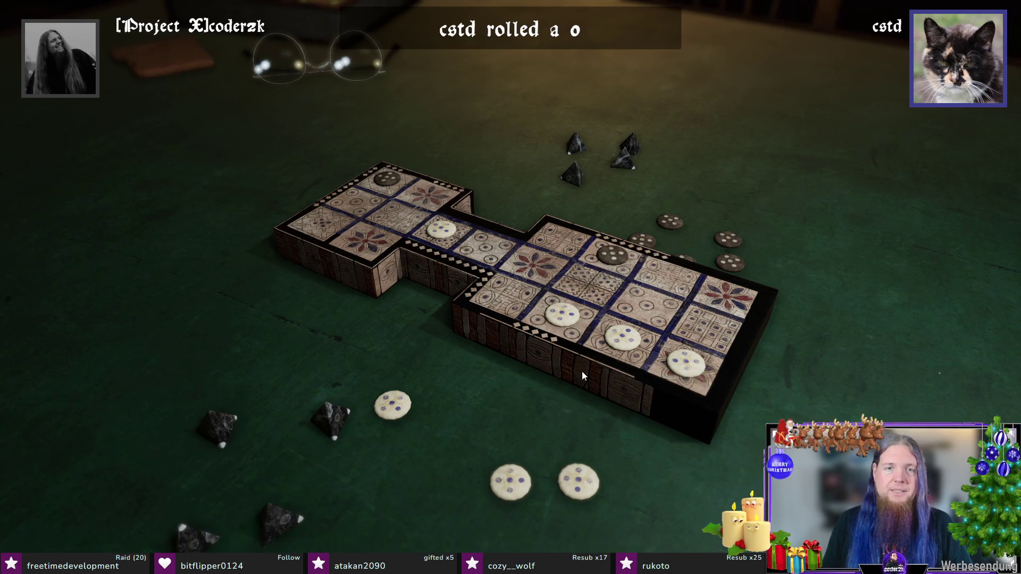
scroll(586, 373, "down", 8)
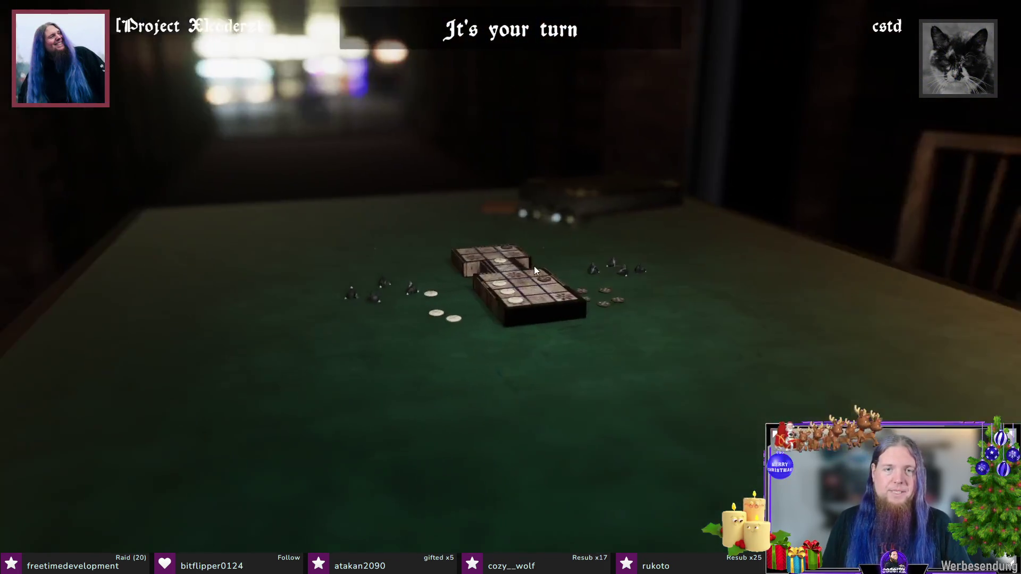
Step: Roll and enter a new white piece, then roll a 2 and move a piece to the board corner
left_click_drag(534, 265, 723, 272)
scroll(667, 291, "up", 5)
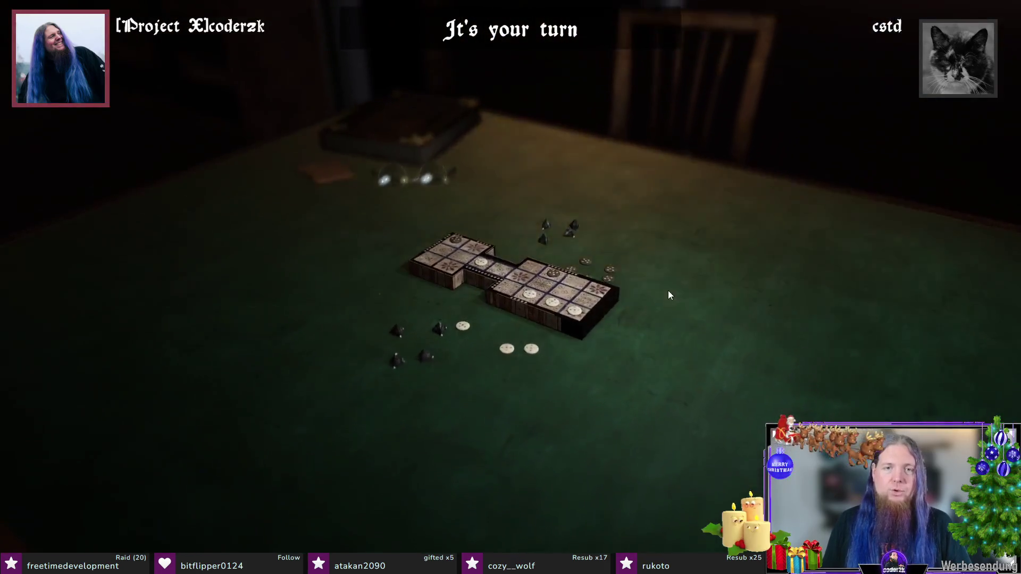
scroll(555, 327, "up", 5)
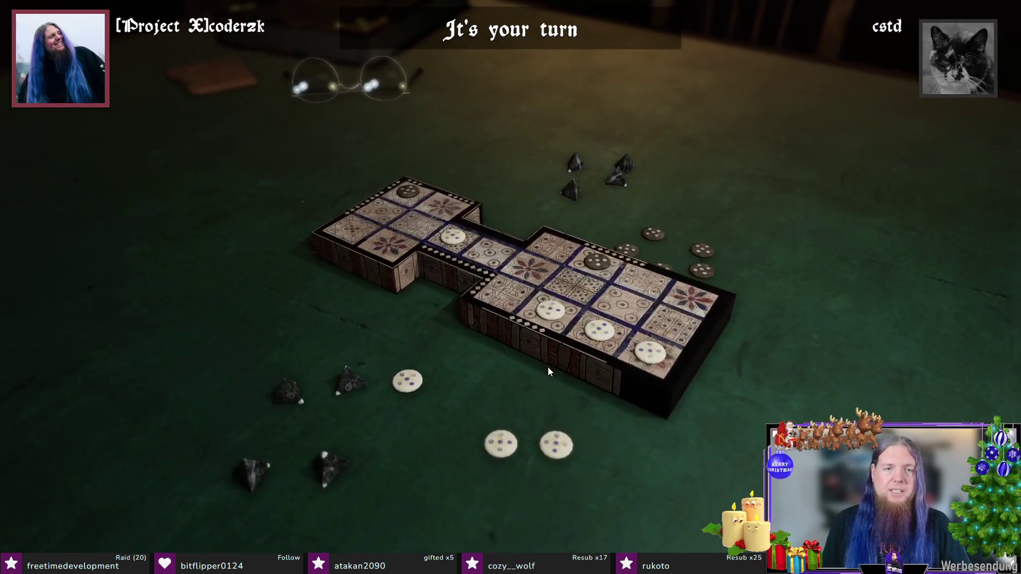
left_click(548, 363)
scroll(549, 351, "up", 3)
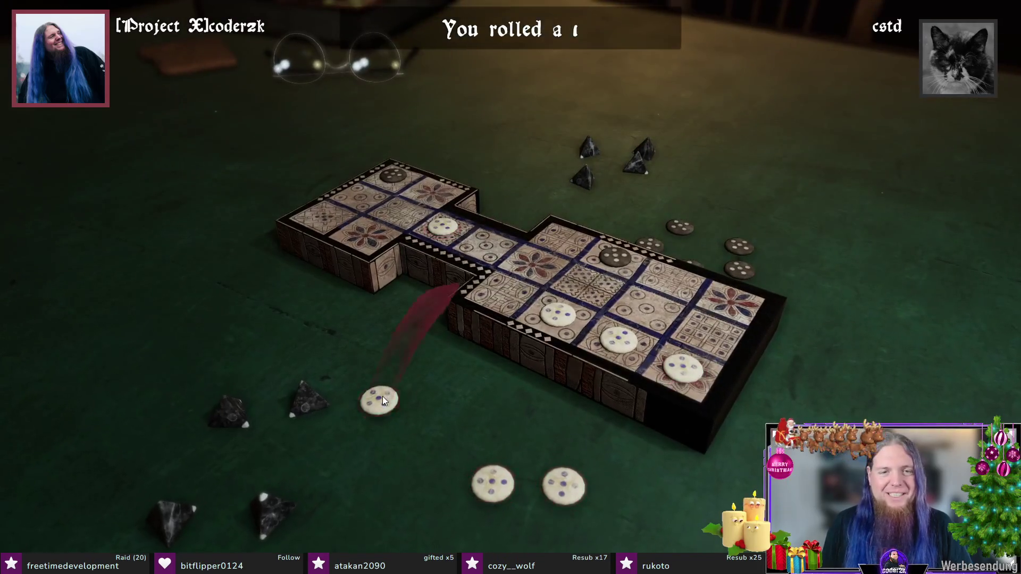
left_click(391, 383)
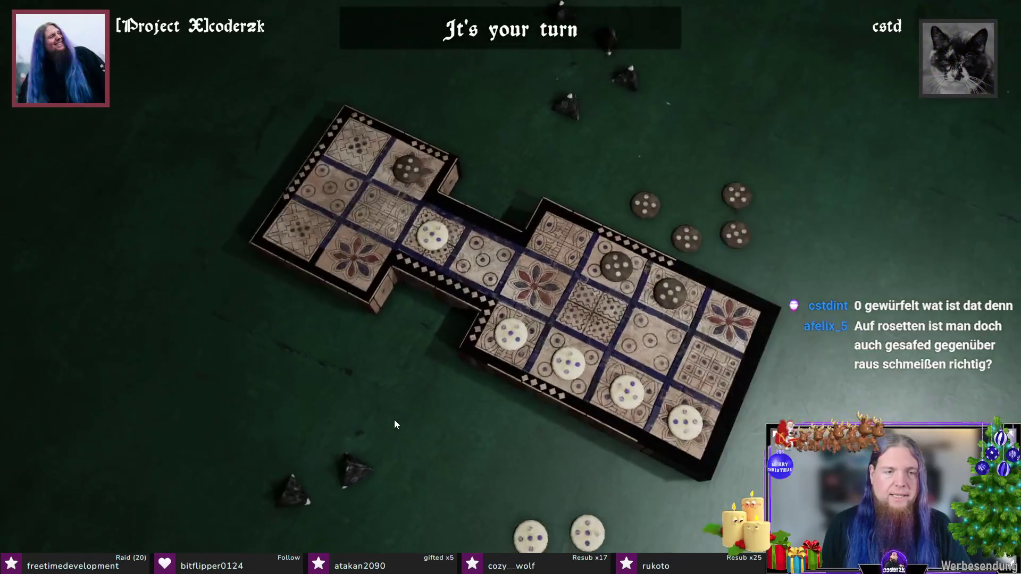
left_click(353, 470)
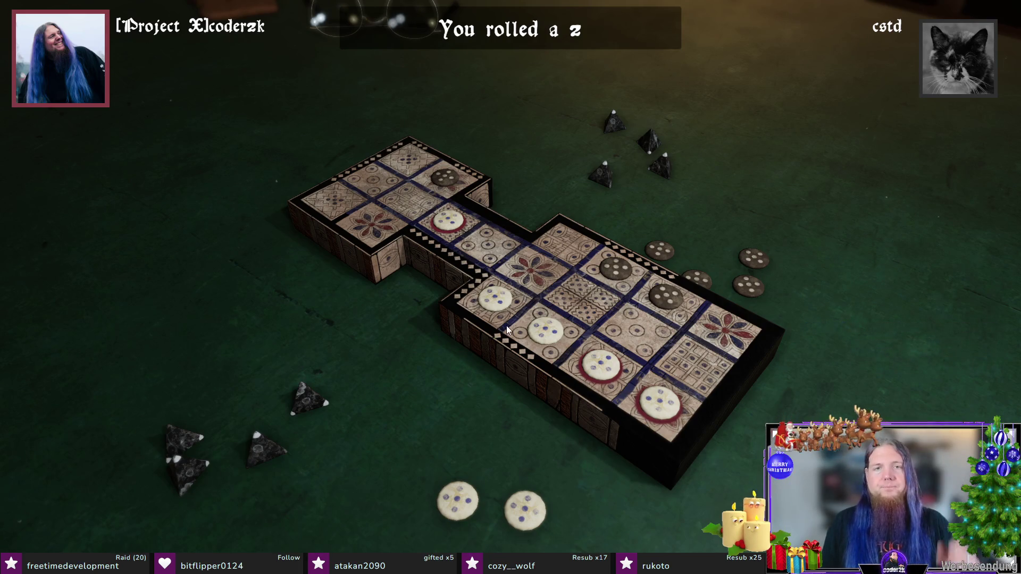
left_click(447, 216)
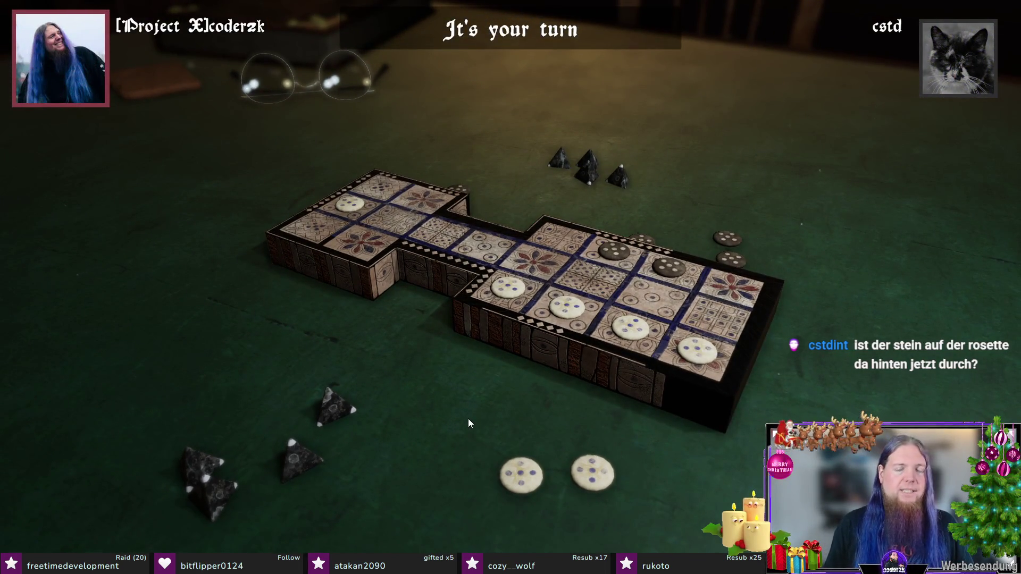
Step: Move onto the flower square for a bonus roll, advance the bottom-right piece two, then capture a black piece with a 3
left_click(468, 418)
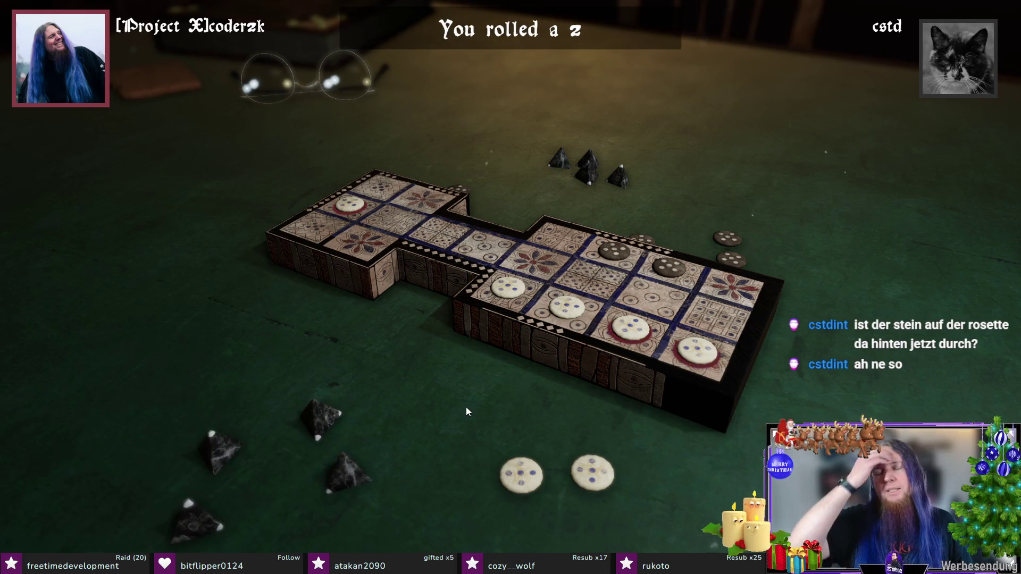
left_click(349, 232)
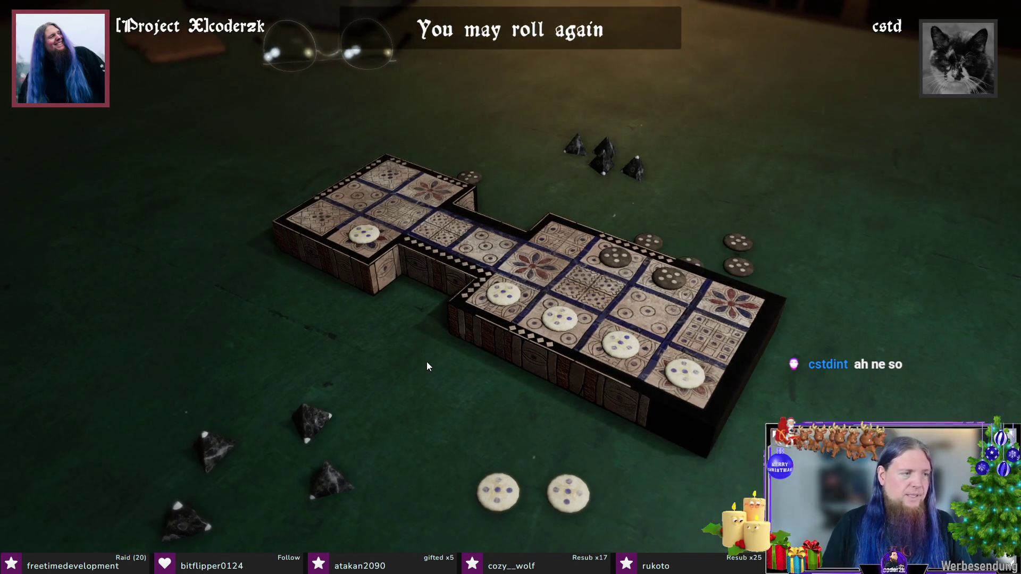
left_click(552, 167)
left_click(677, 377)
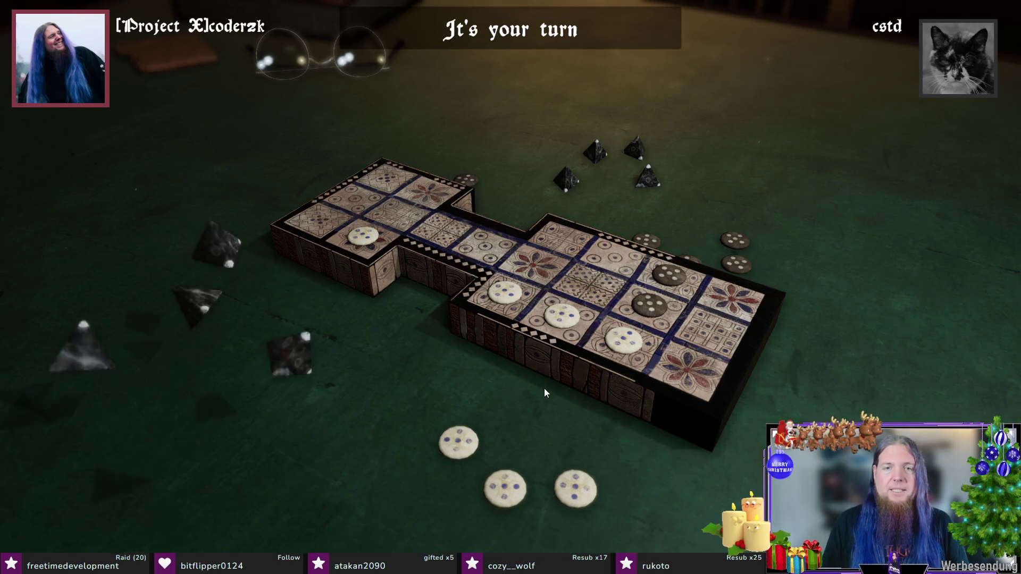
left_click(633, 344)
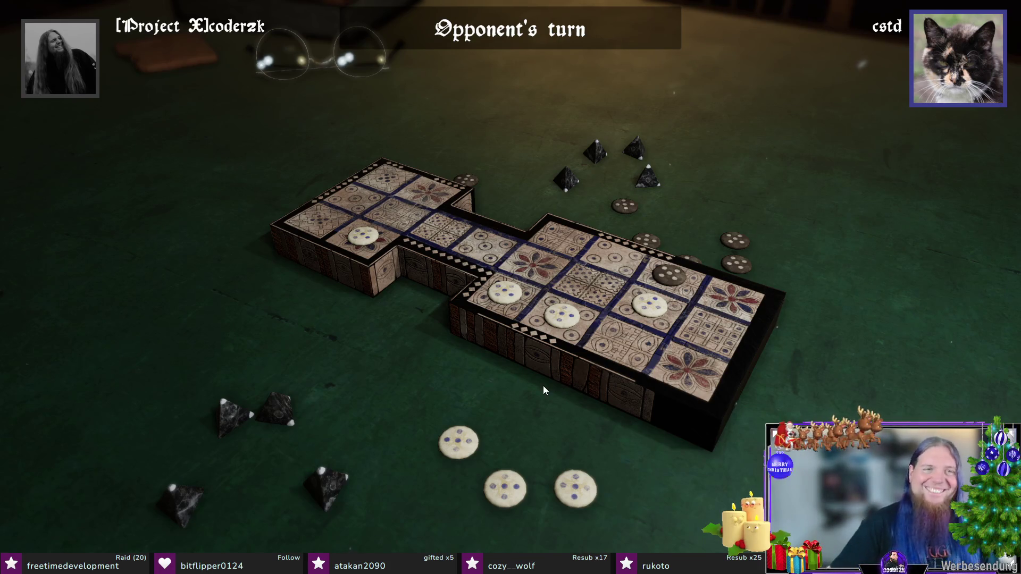
Step: Roll a zero, dismiss the notice to pass the turn, and orbit the view while cstd plays
left_click(516, 384)
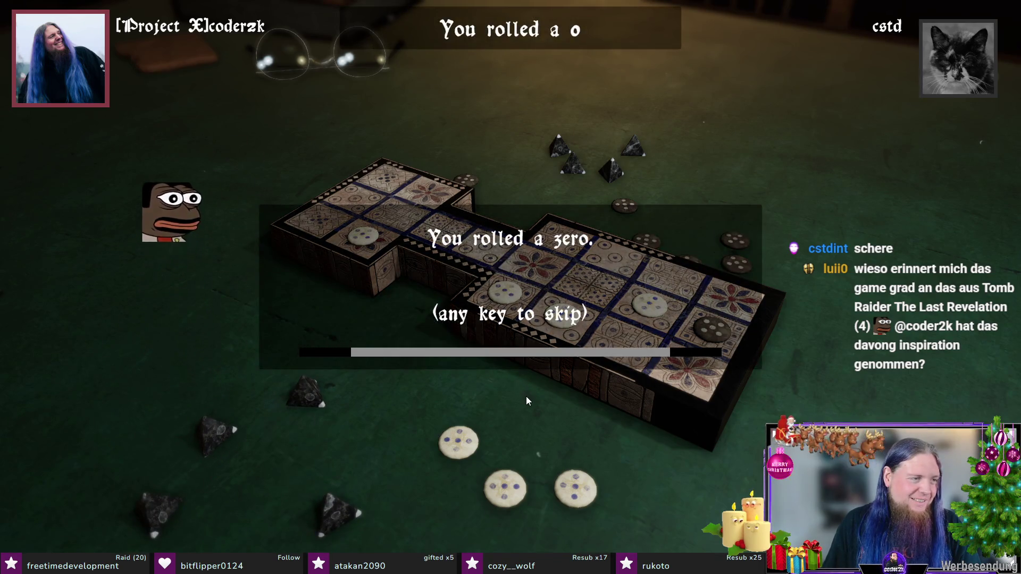
left_click(527, 397)
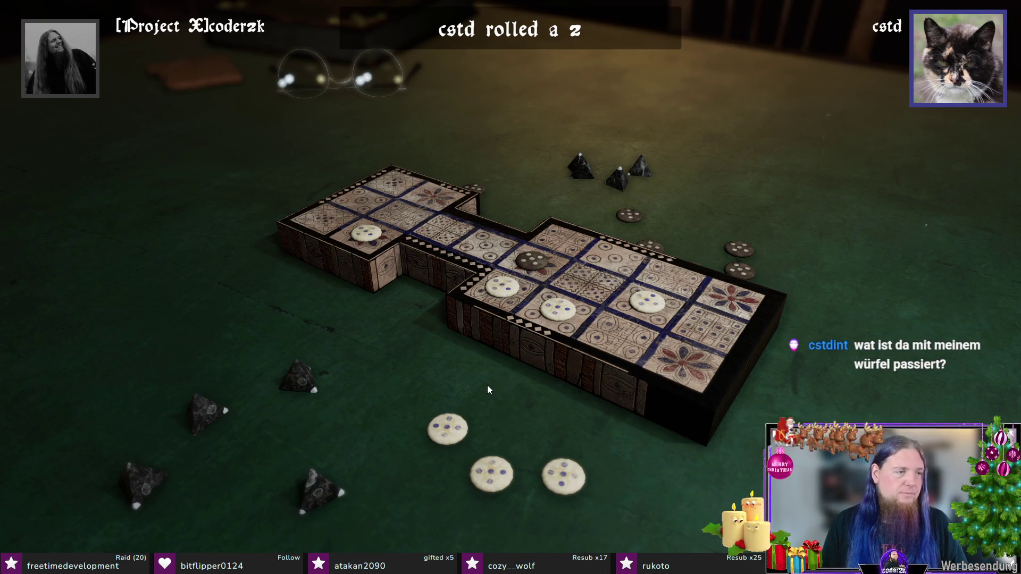
mouse_move(622, 368)
left_mouse_down()
mouse_move(331, 359)
mouse_move(630, 368)
mouse_move(571, 352)
left_mouse_up()
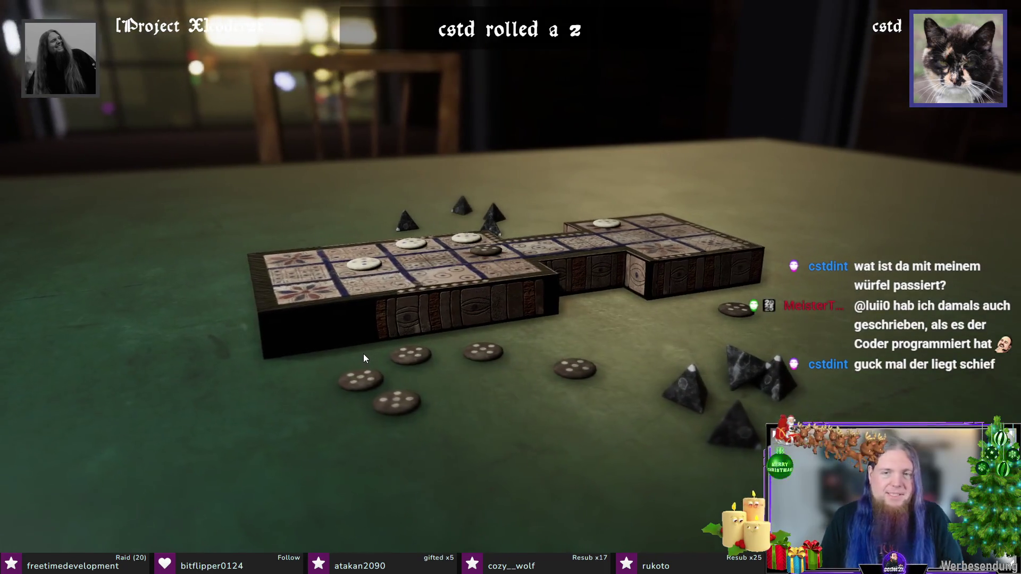
mouse_move(360, 354)
left_mouse_down()
mouse_move(735, 375)
mouse_move(746, 388)
left_mouse_up()
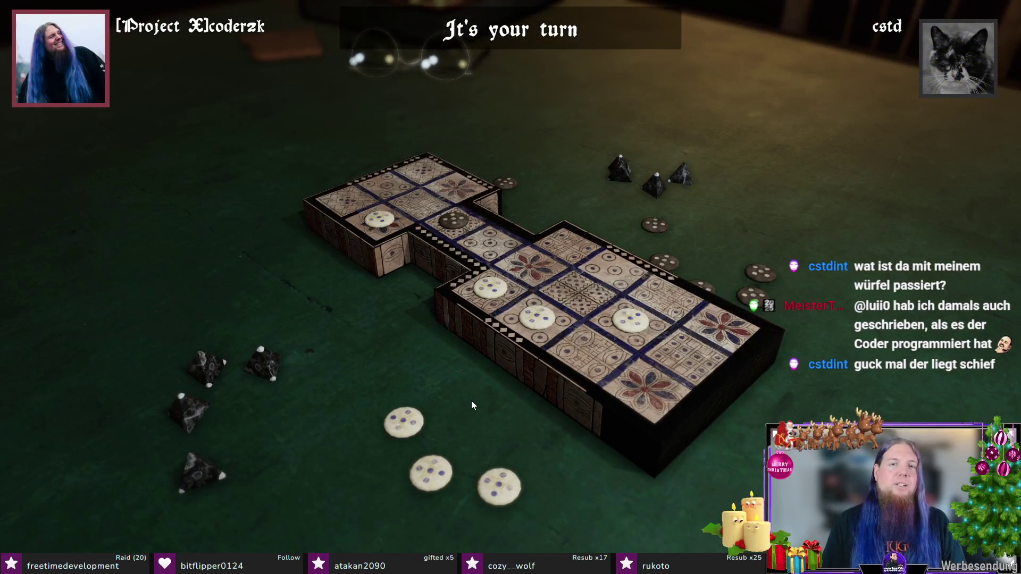
Step: Move a piece onto the rosette, take the extra roll and advance a white piece one square
left_click(625, 304)
left_click_drag(630, 317, 624, 370)
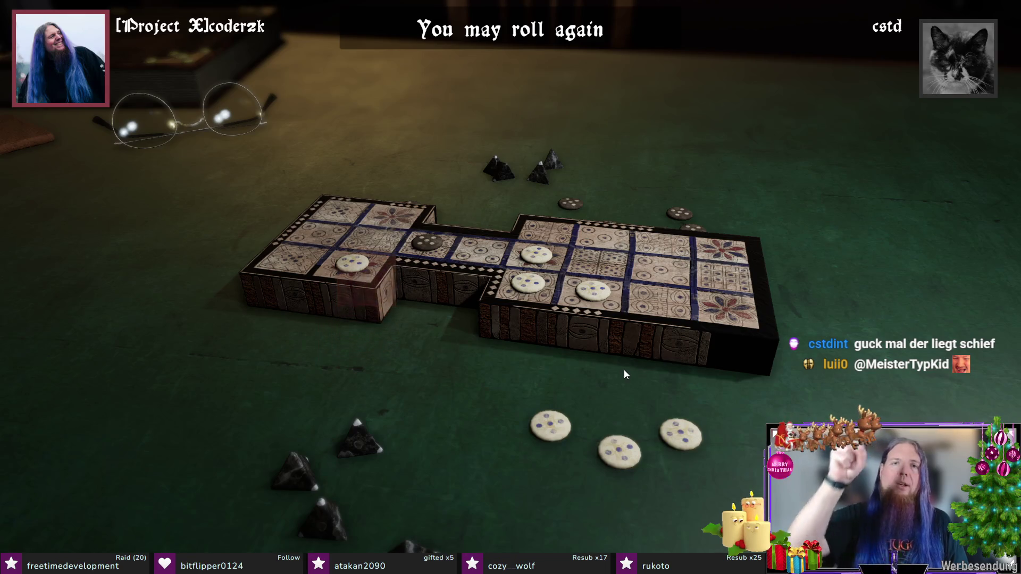
left_click_drag(624, 370, 557, 420)
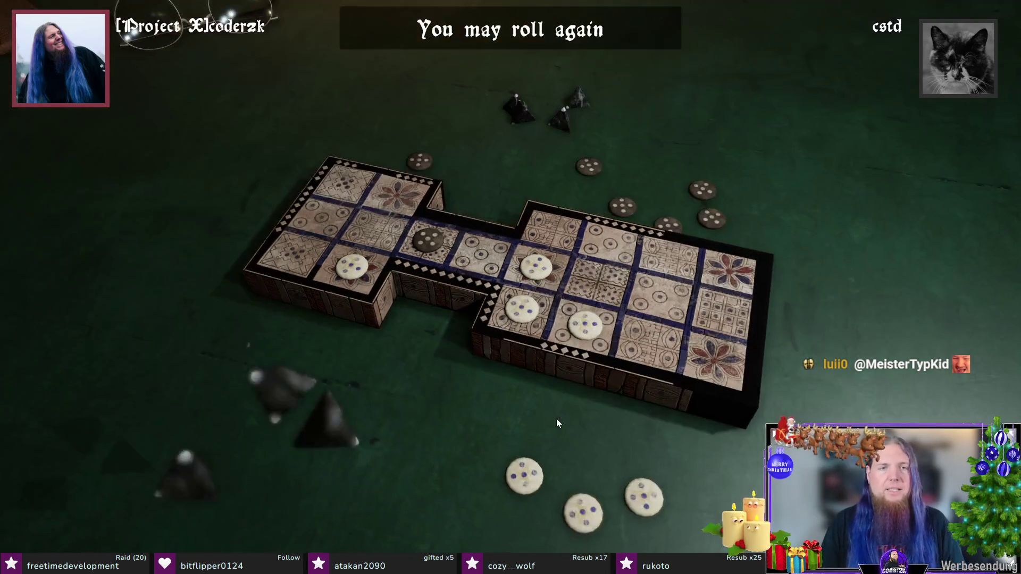
left_click(551, 414)
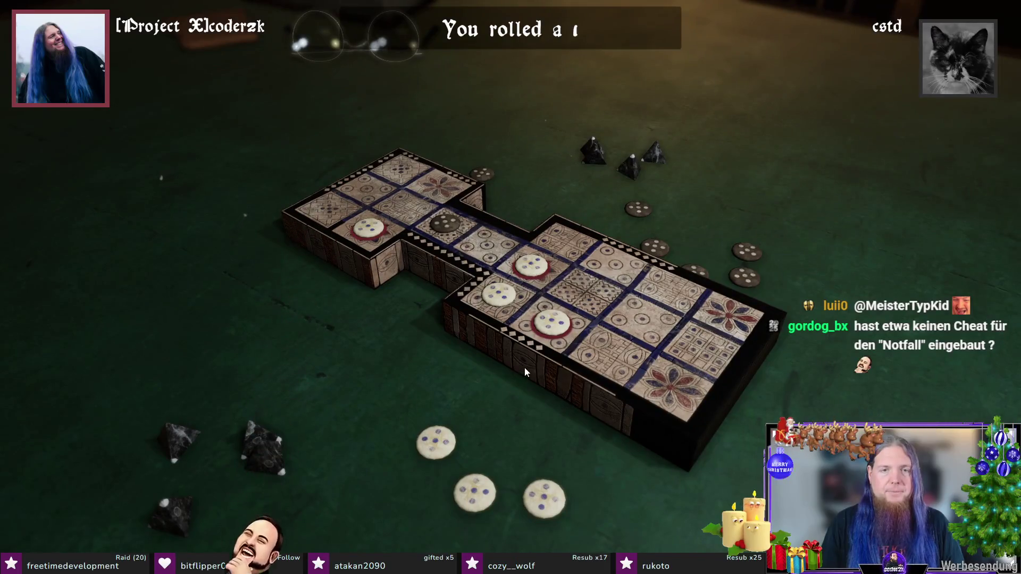
left_click(532, 260)
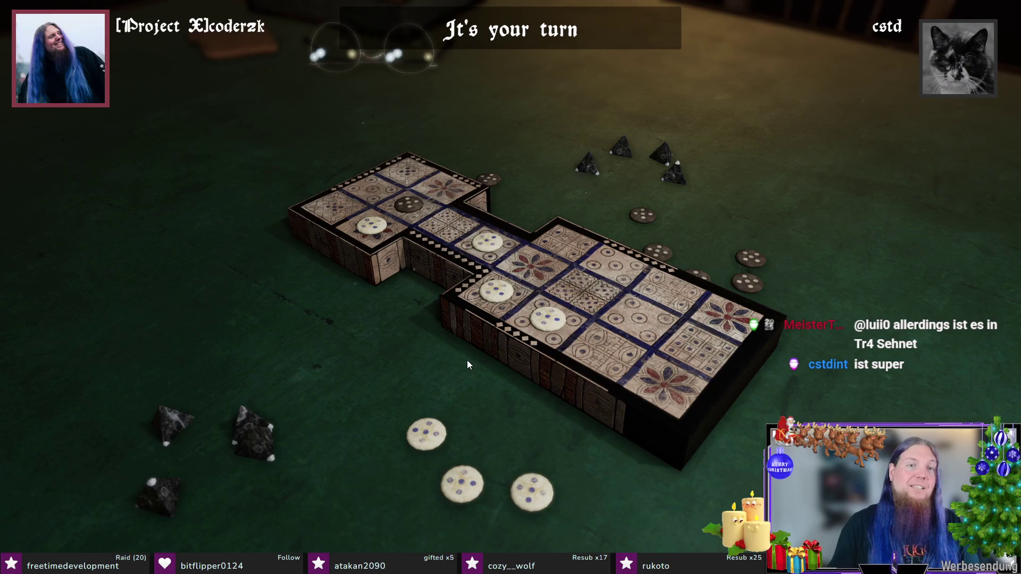
Step: Roll a 2 onto a rosette, capture a dark piece with the bonus roll, then roll a 3 and advance the corner piece
left_click(467, 359)
left_click(552, 319)
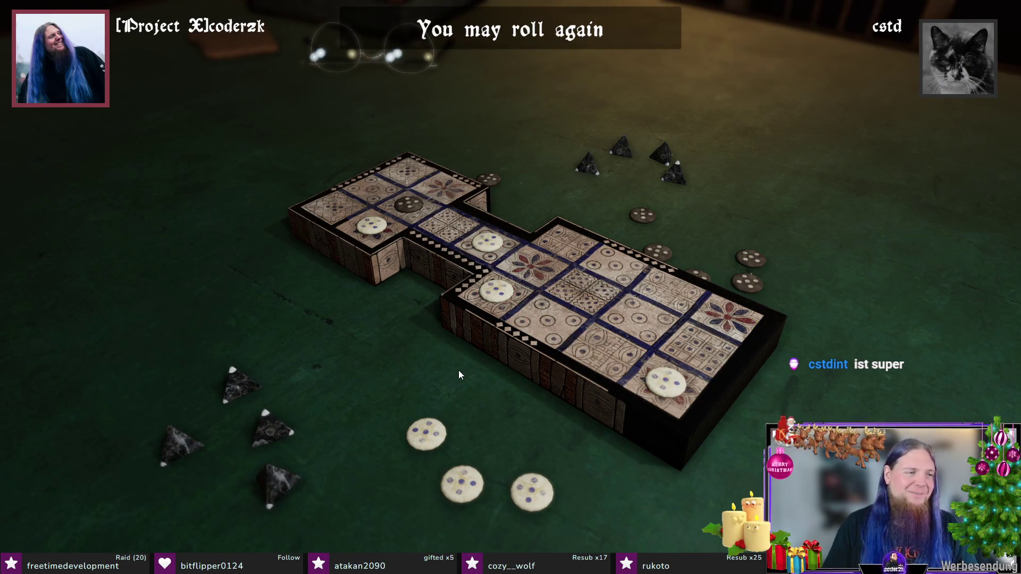
left_click(459, 371)
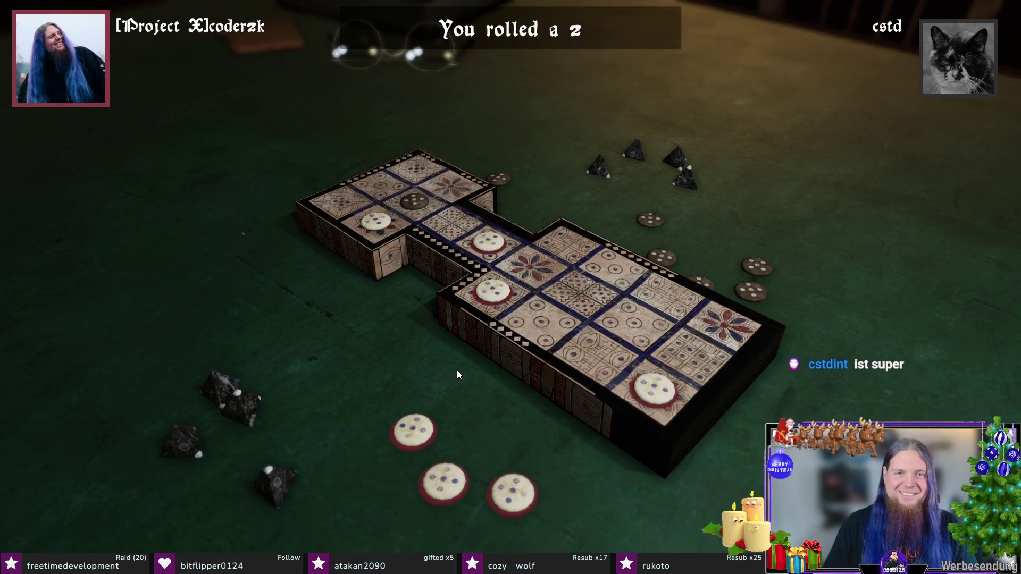
left_click(486, 239)
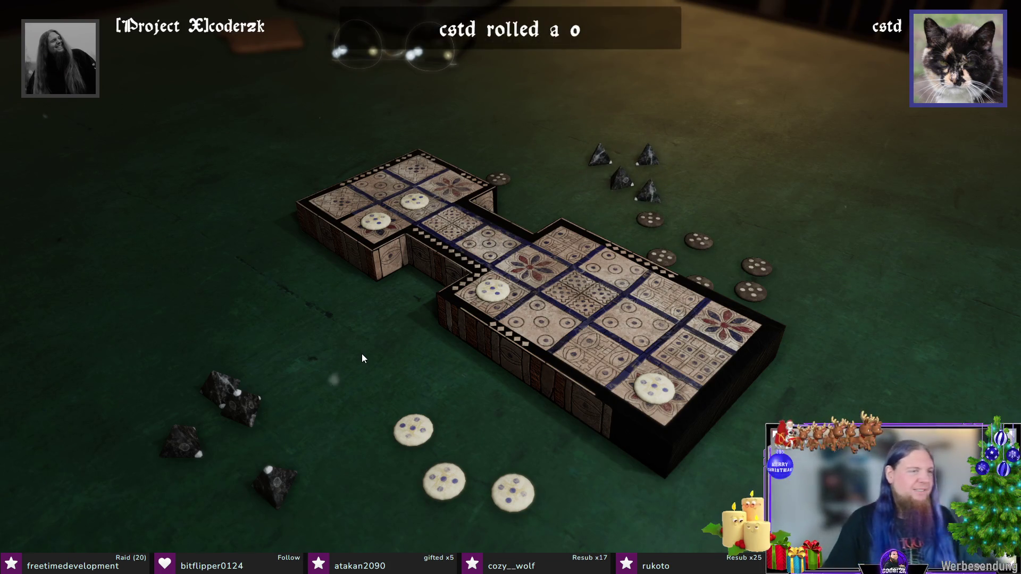
left_click(376, 345)
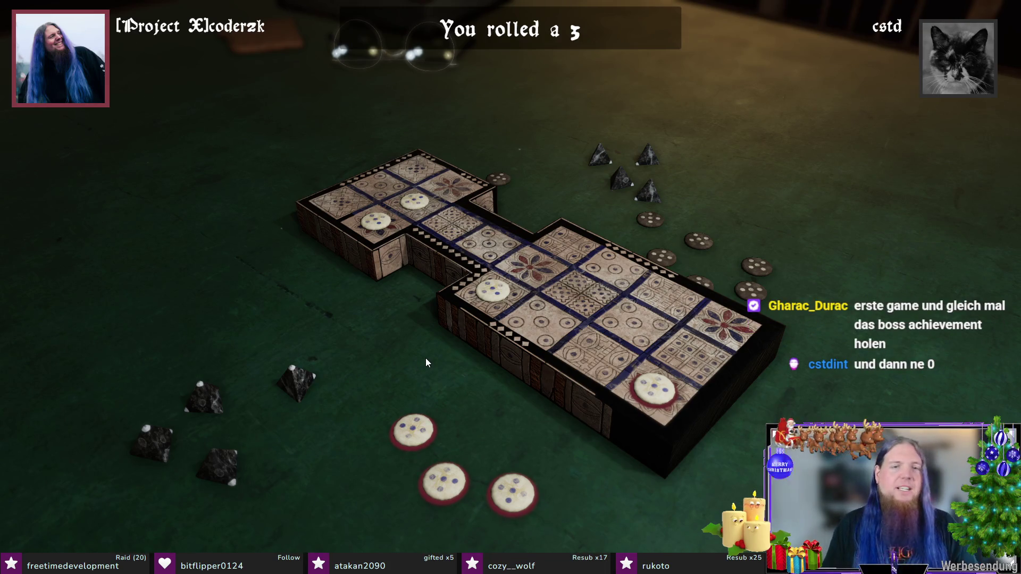
left_click(656, 387)
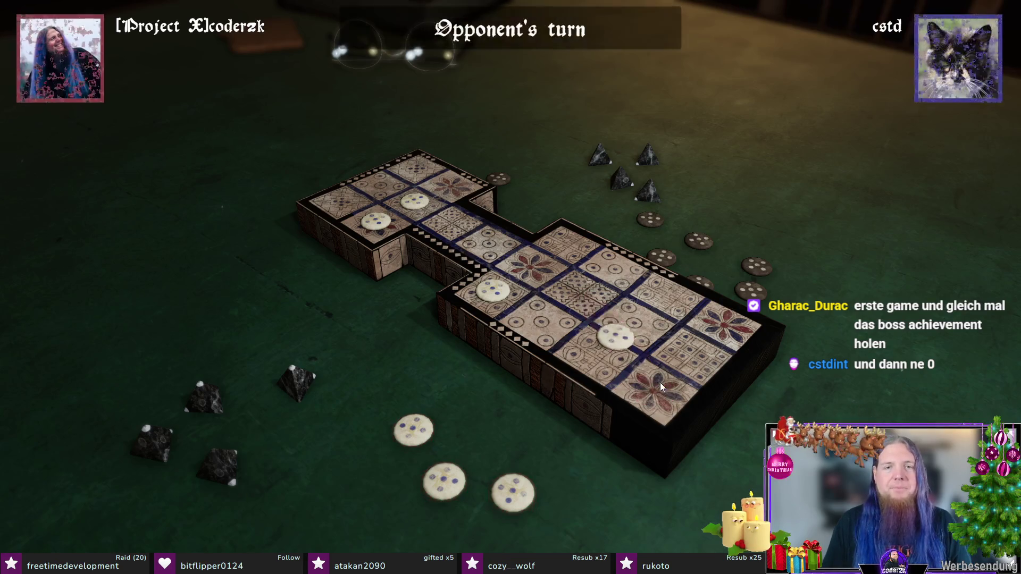
Step: Move a white piece two squares, land another on a rosette and enter a new piece with the bonus roll
left_click(383, 357)
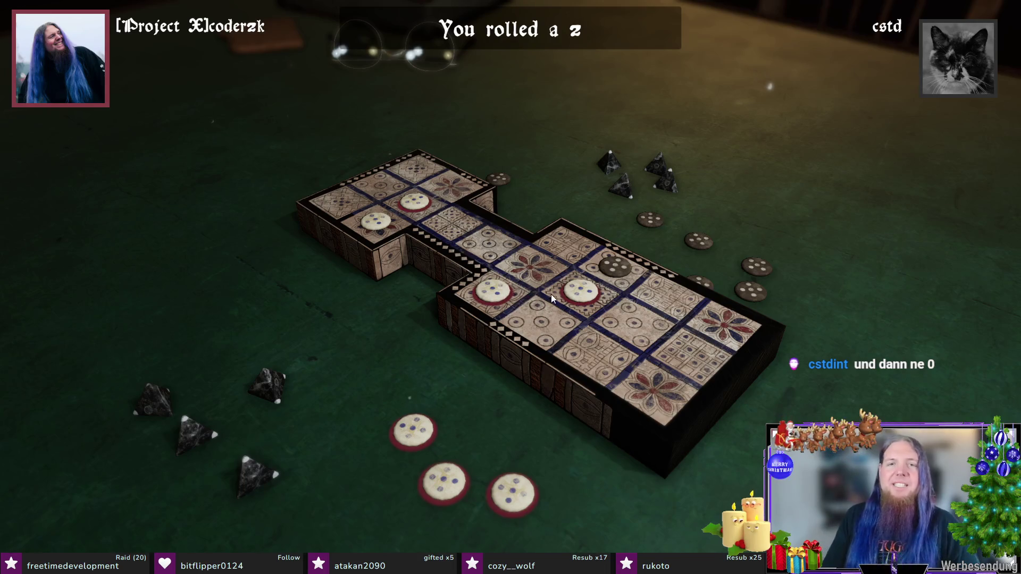
left_click(420, 202)
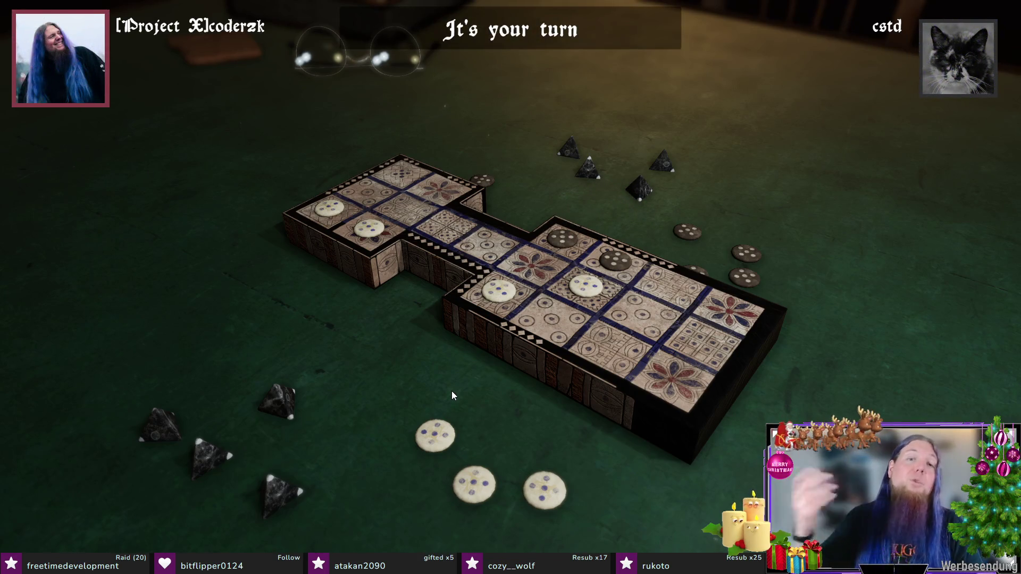
left_click(452, 391)
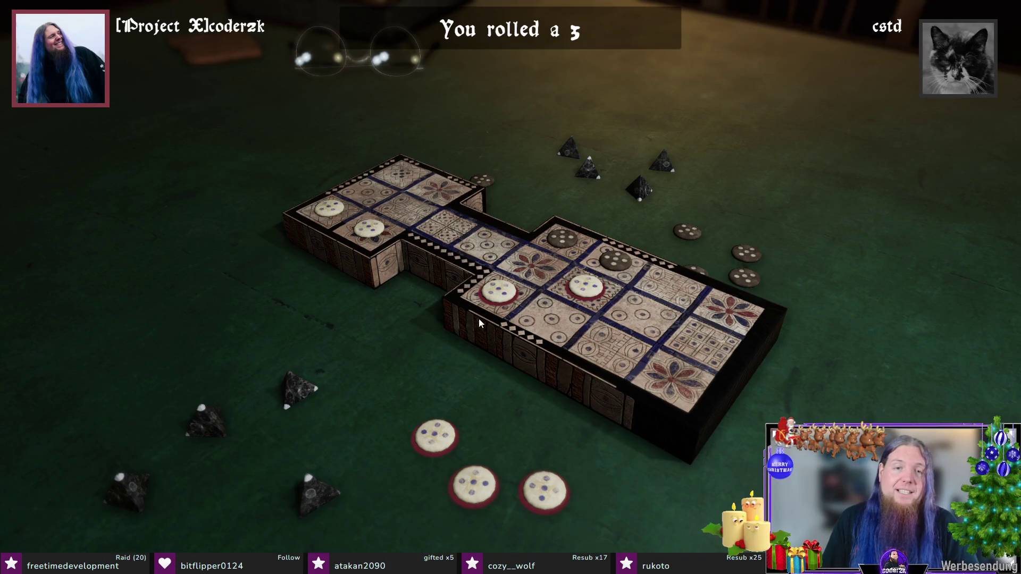
left_click(499, 291)
left_click(477, 375)
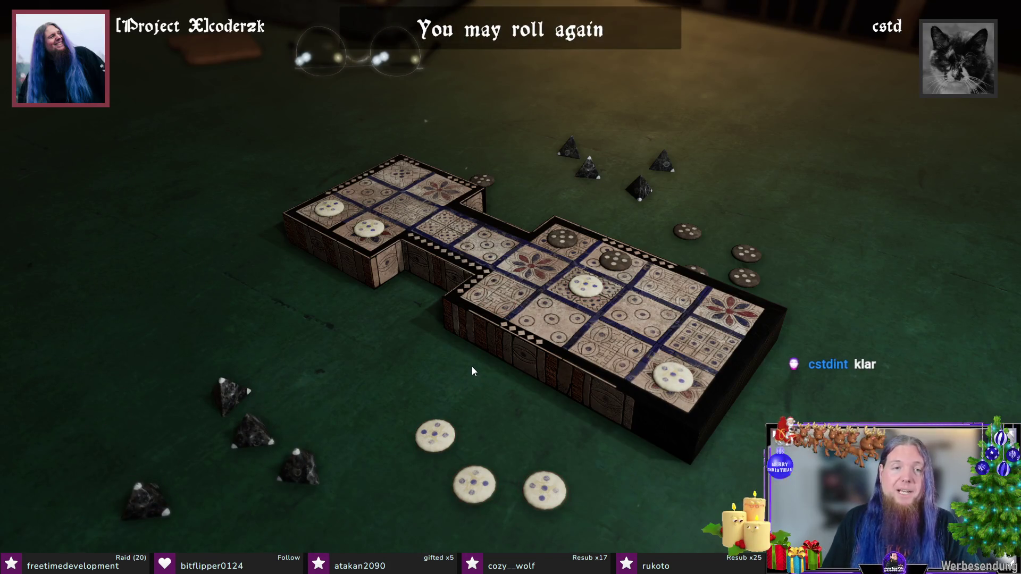
left_click(419, 439)
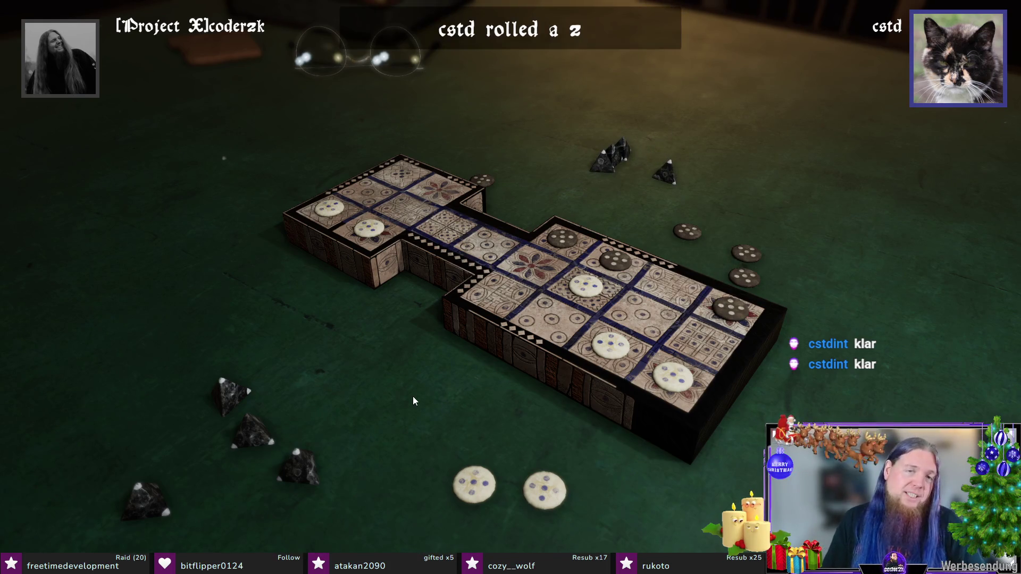
Step: Bear the corner white piece off the board and roll for the next turn
left_click(385, 400)
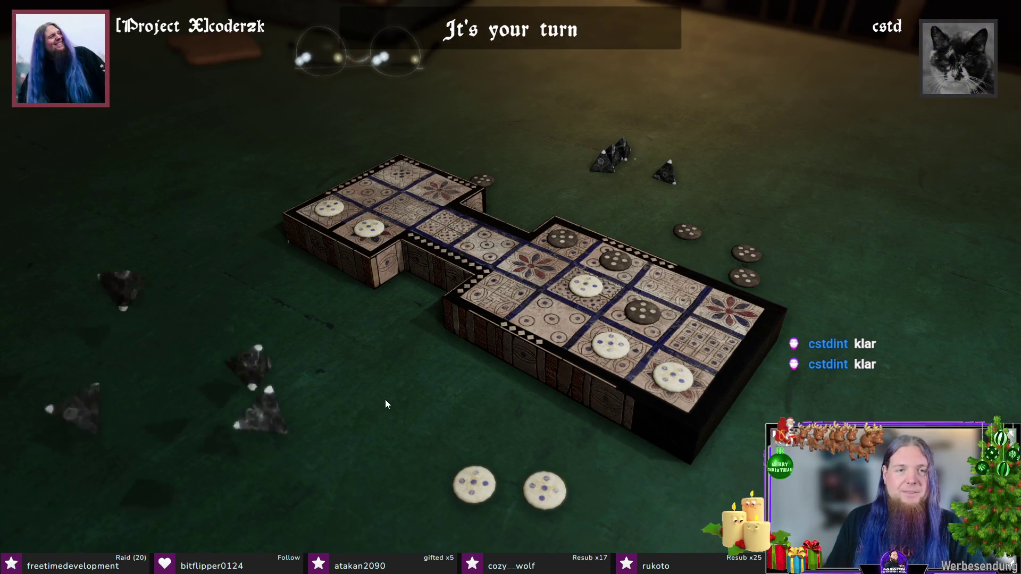
left_click(681, 383)
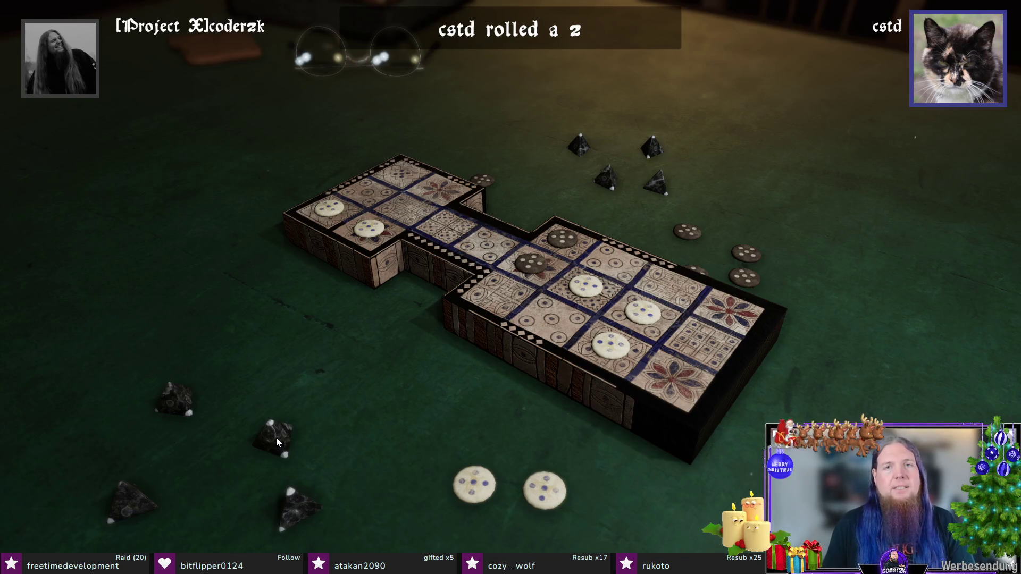
left_click(275, 440)
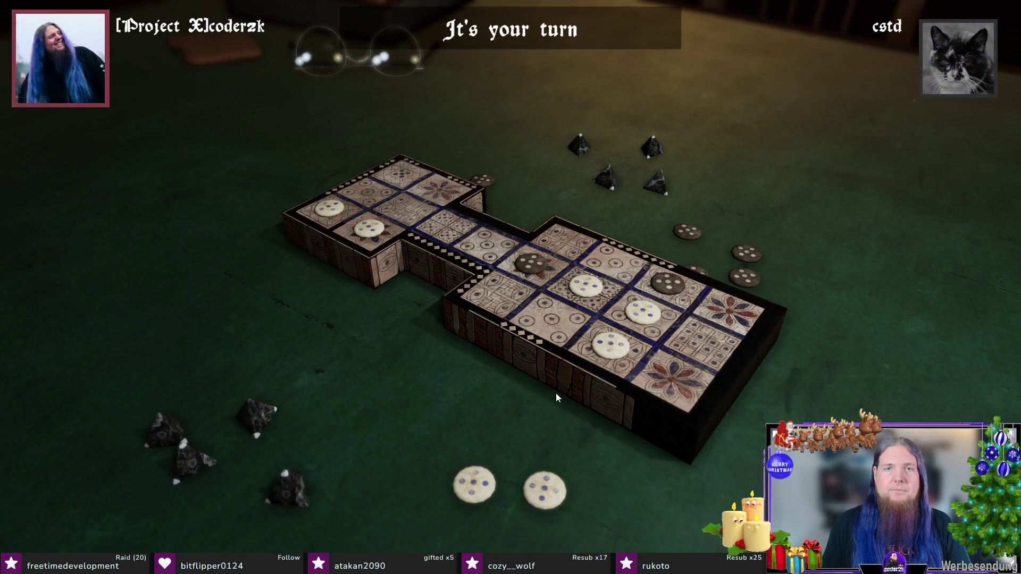
Step: Bear a white piece off, advance another three squares, then enter a fresh white piece
left_click(336, 212)
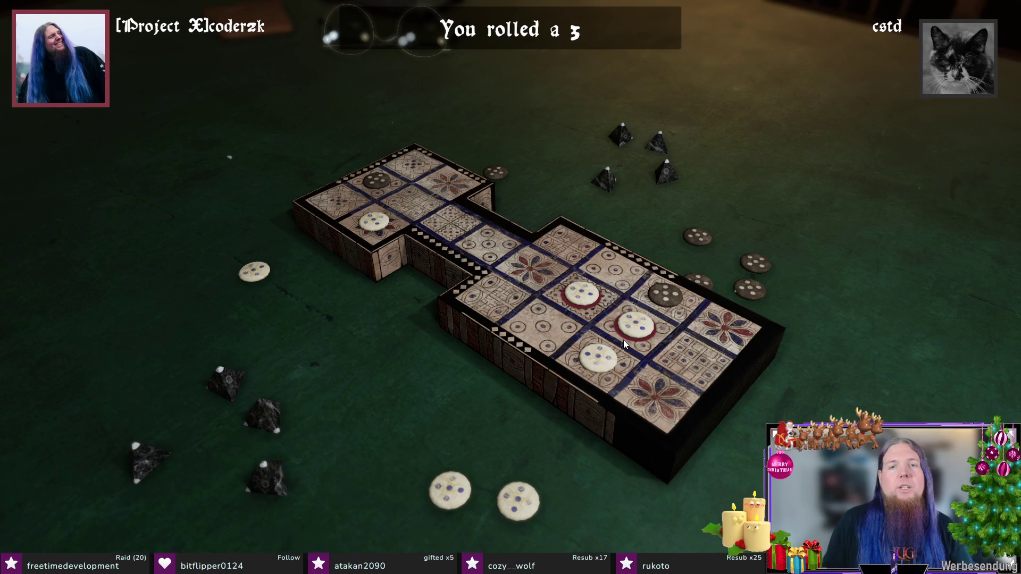
left_click(576, 294)
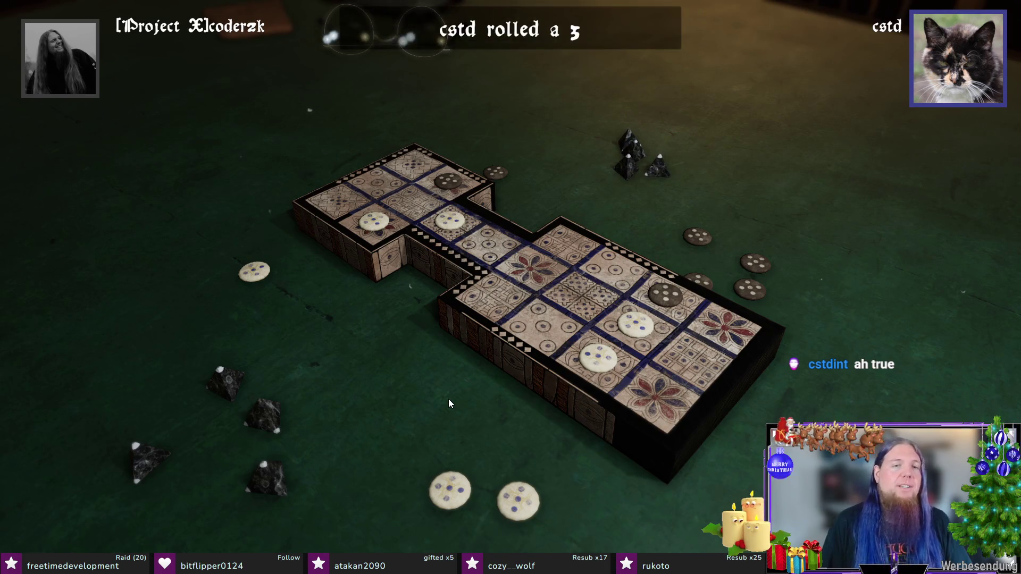
left_click(269, 413)
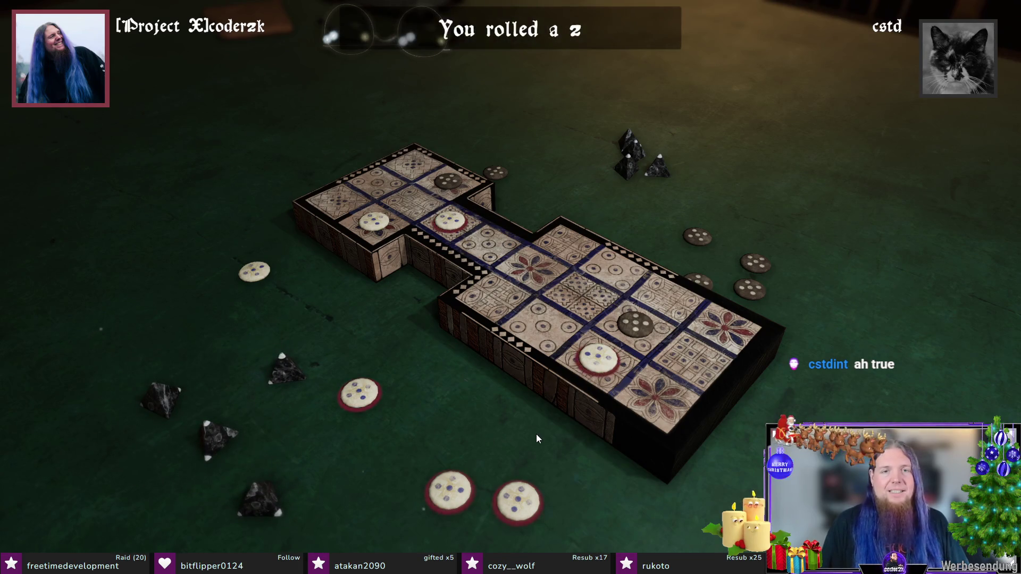
left_click(357, 393)
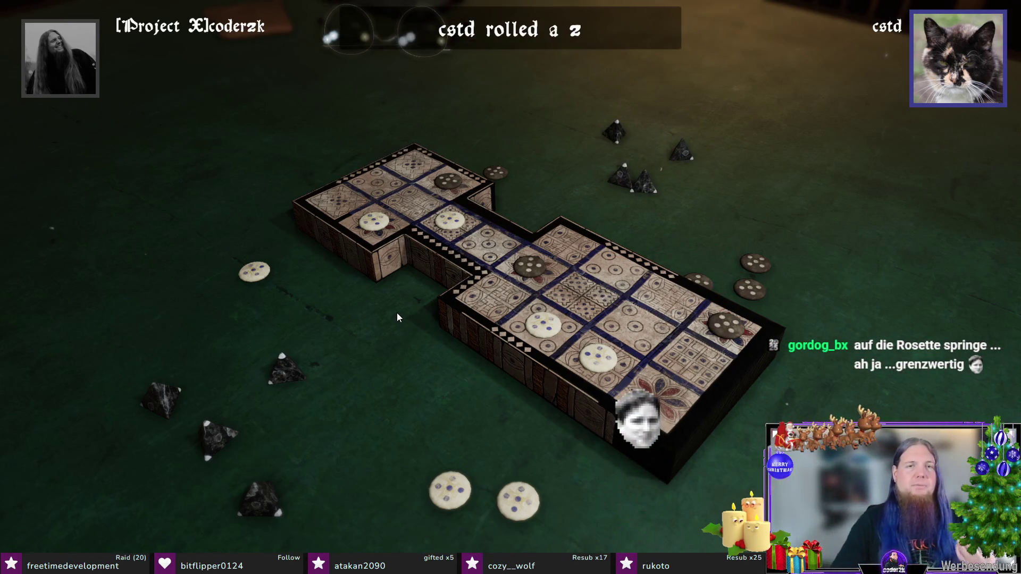
left_click(293, 370)
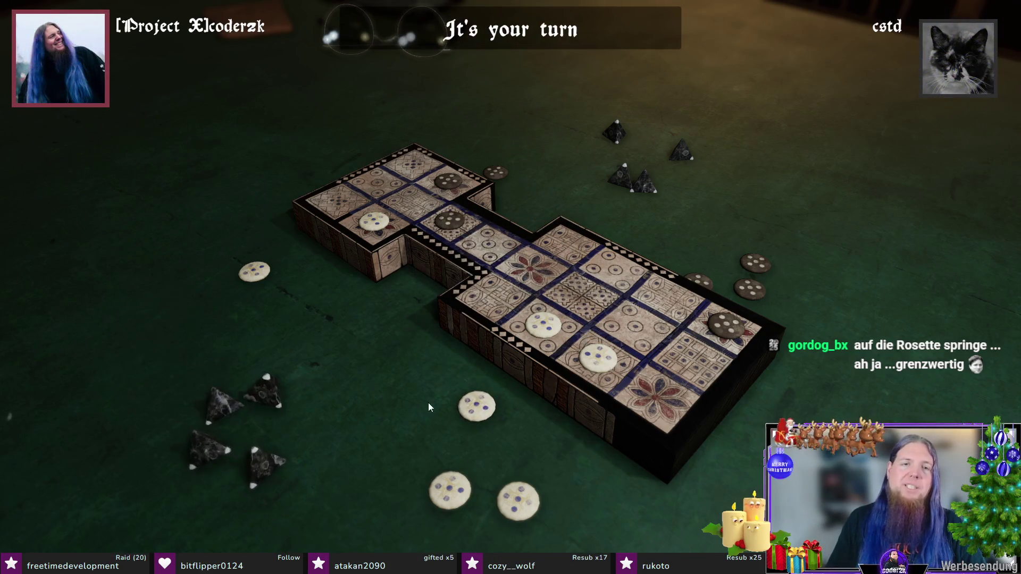
Step: Reach a rosette, bear the corner white piece off, then advance pieces one and two squares
left_click(549, 335)
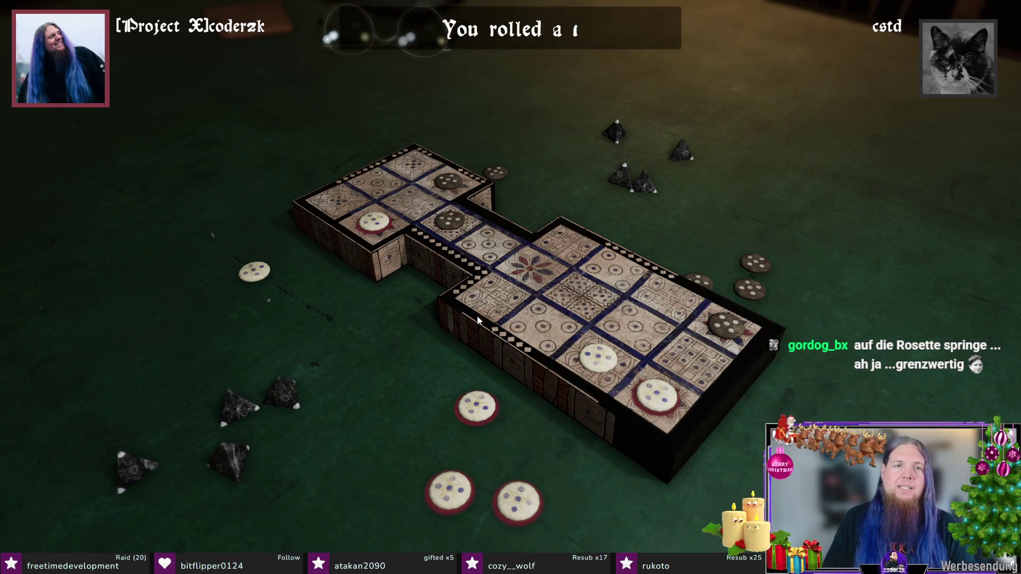
left_click(387, 229)
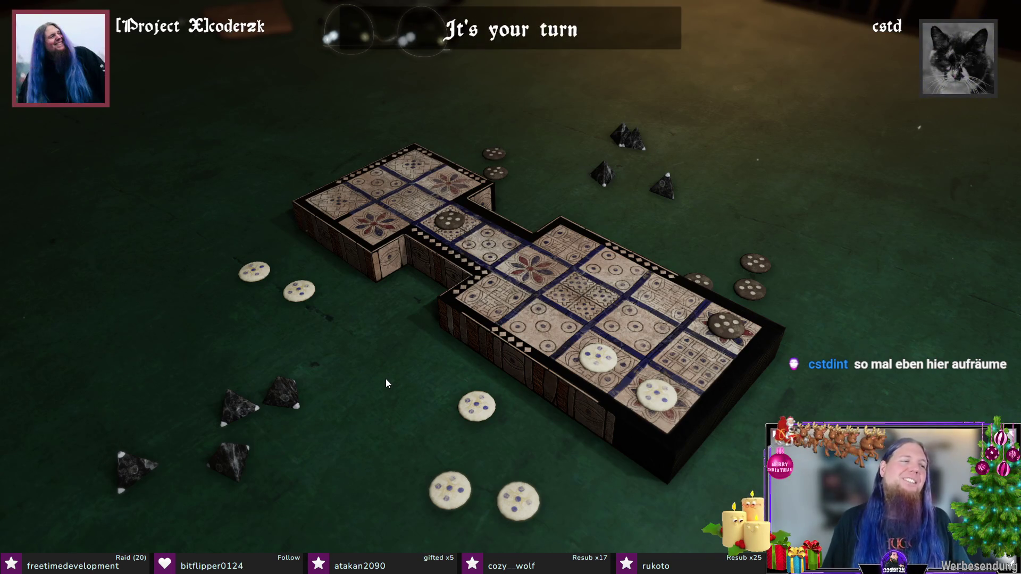
left_click(385, 379)
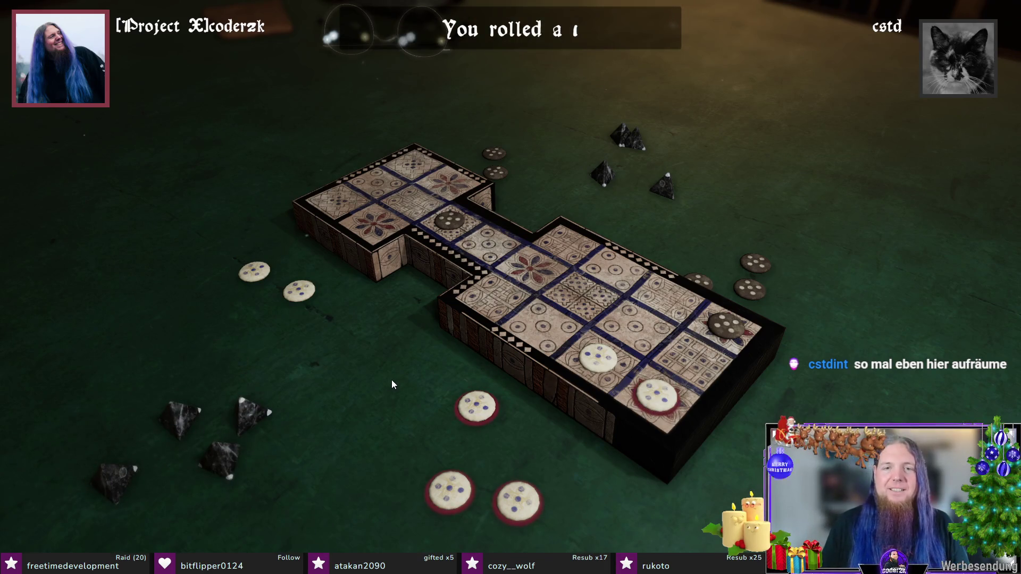
left_click(656, 395)
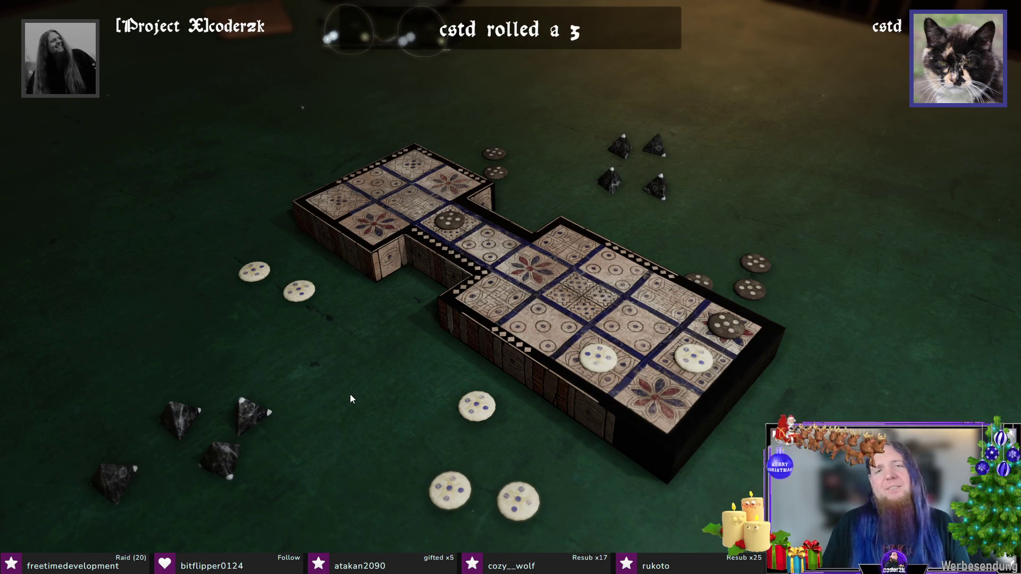
left_click(322, 414)
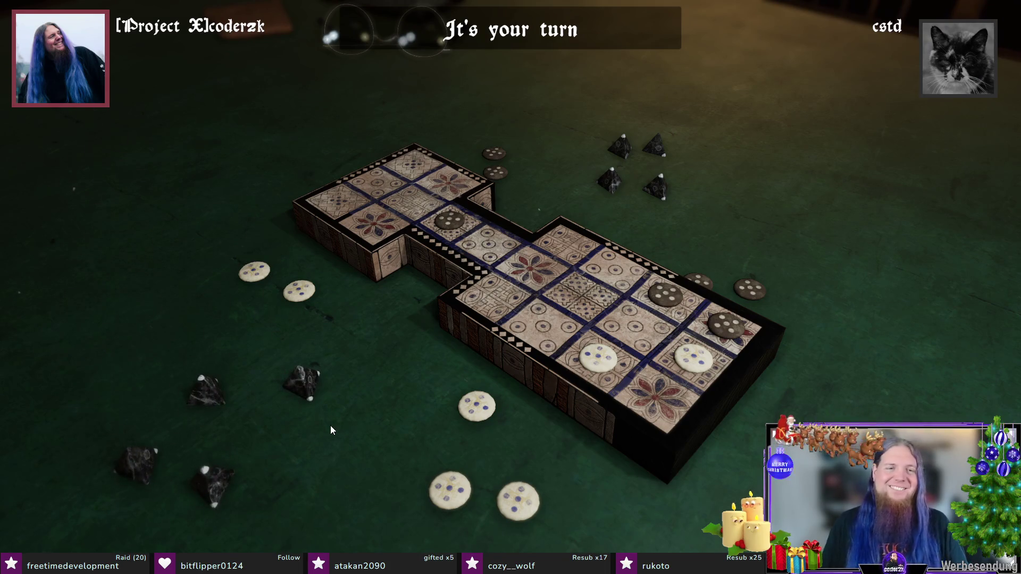
left_click(690, 364)
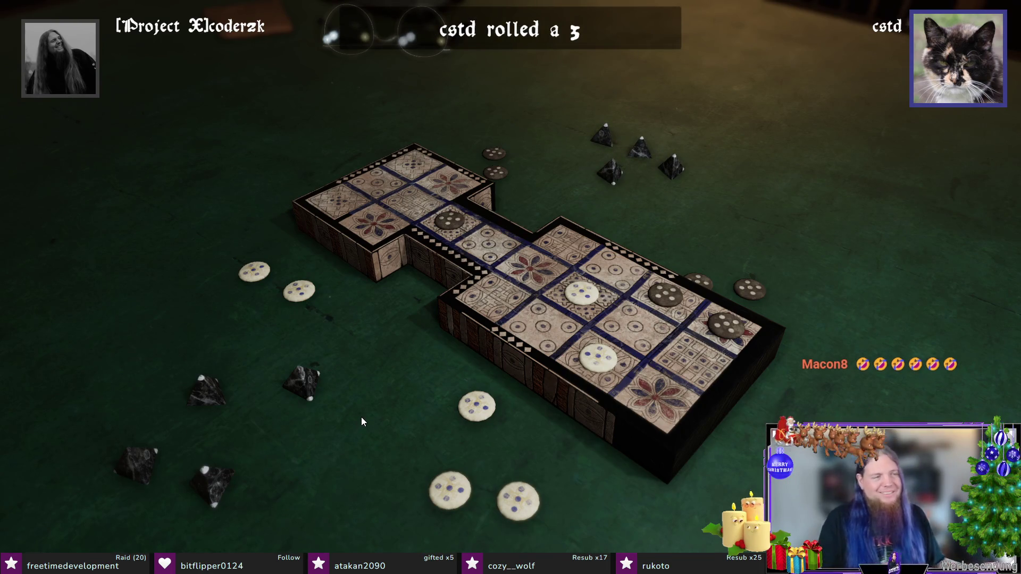
Step: Land on a rosette, enter a new white piece with the bonus roll, and push pieces forward one square at a time
left_click(401, 392)
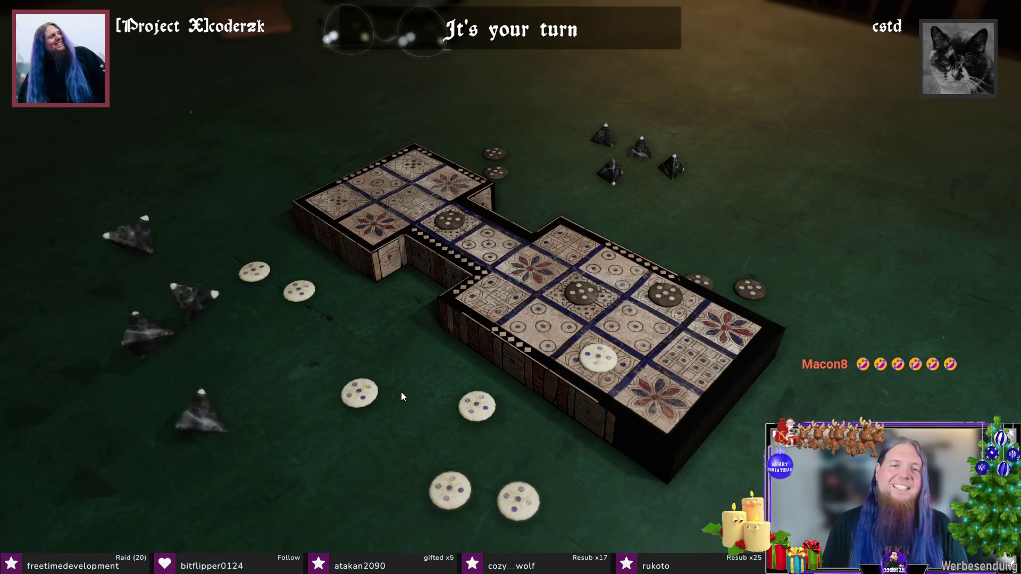
left_click(596, 364)
left_click(269, 420)
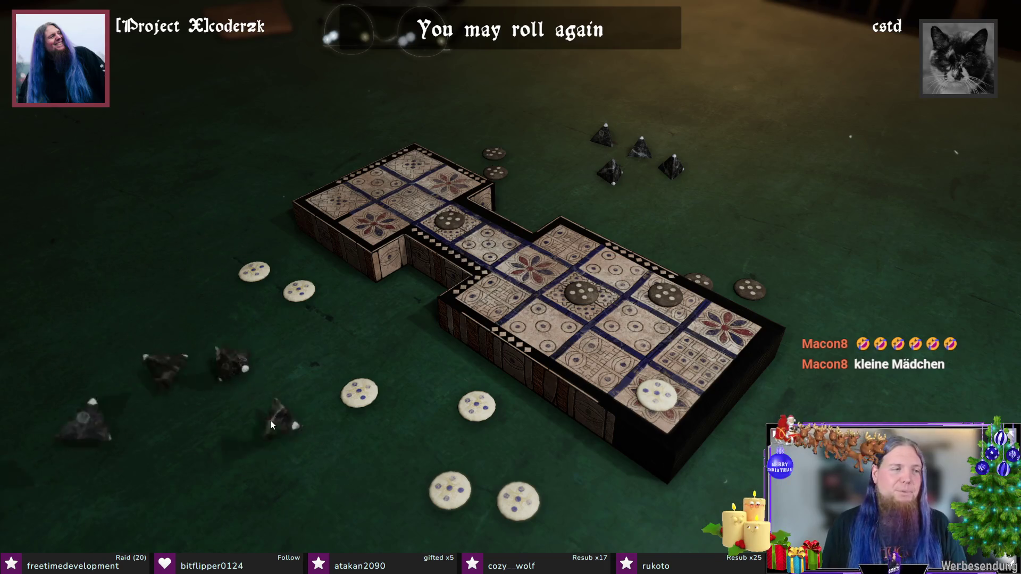
left_click(478, 400)
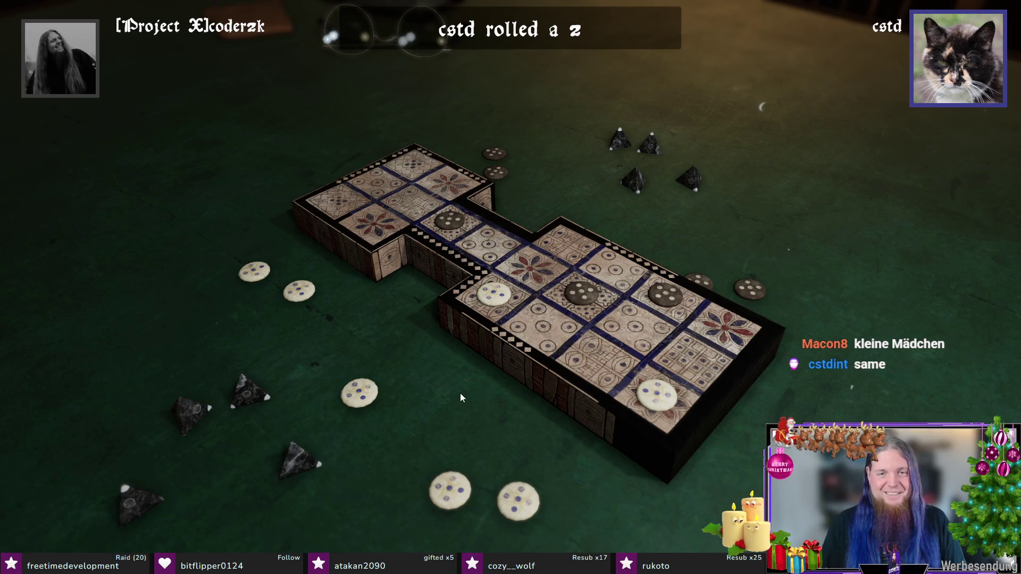
left_click(463, 389)
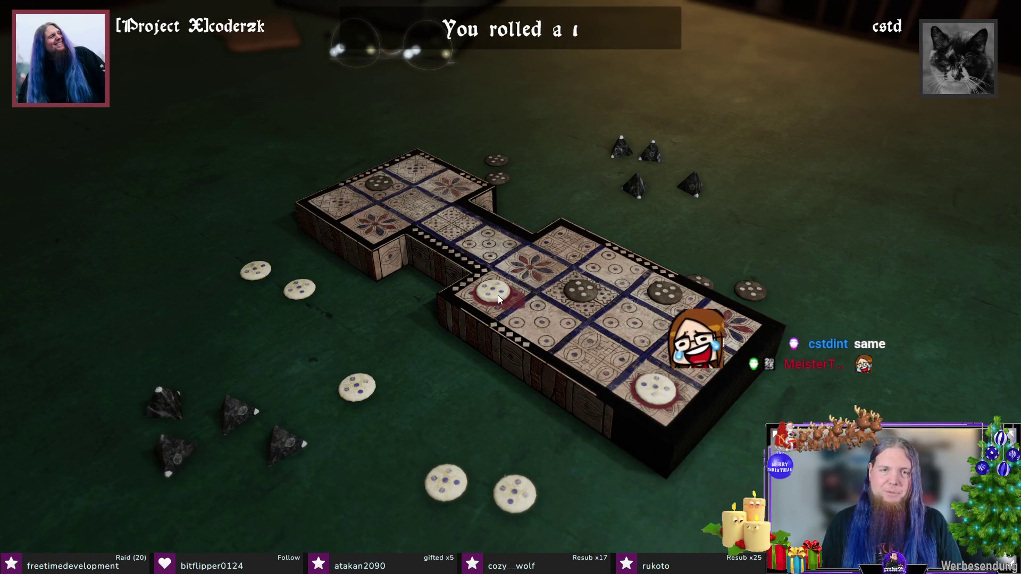
left_click(655, 389)
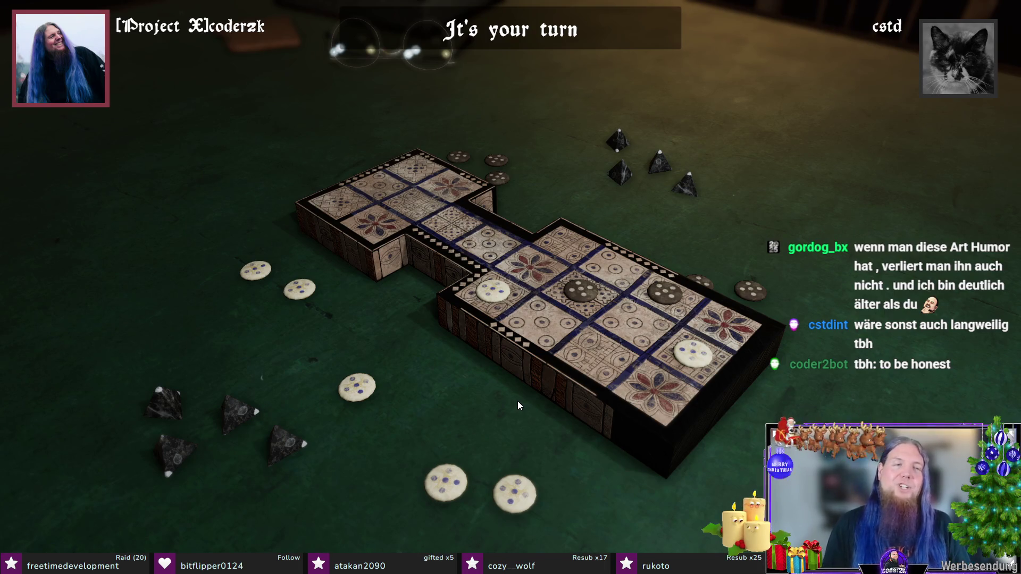
left_click(519, 401)
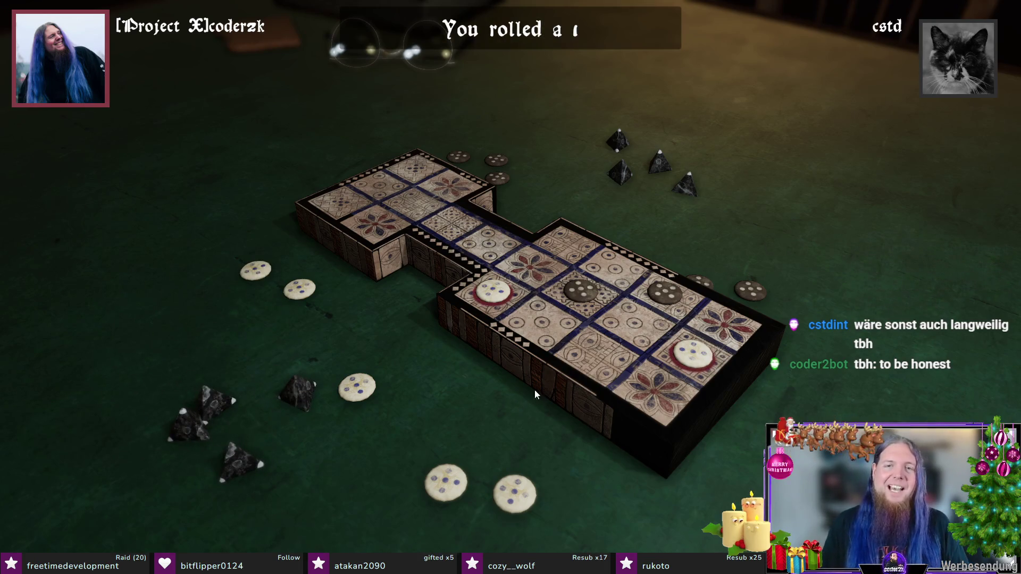
left_click(702, 360)
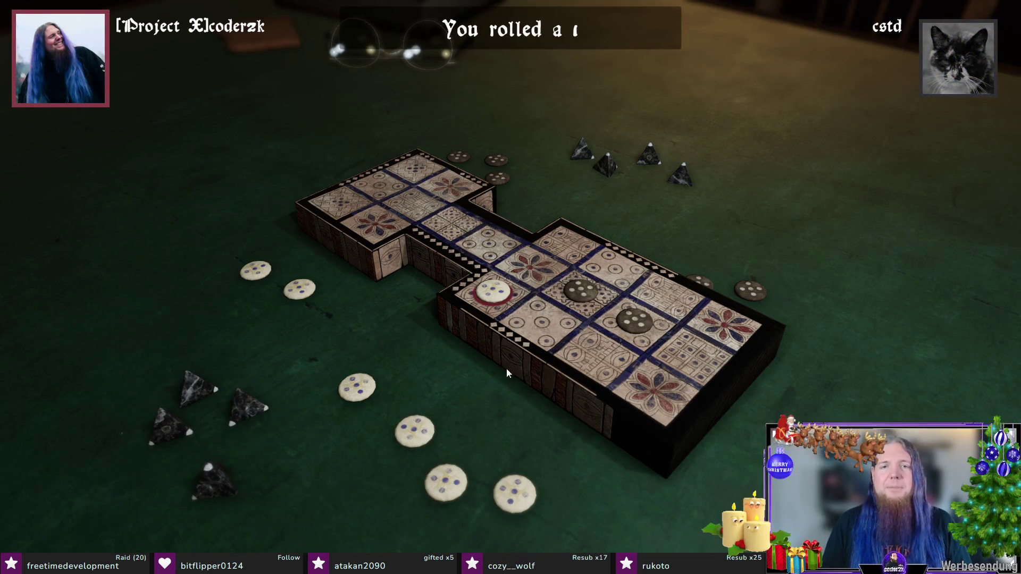
left_click(495, 294)
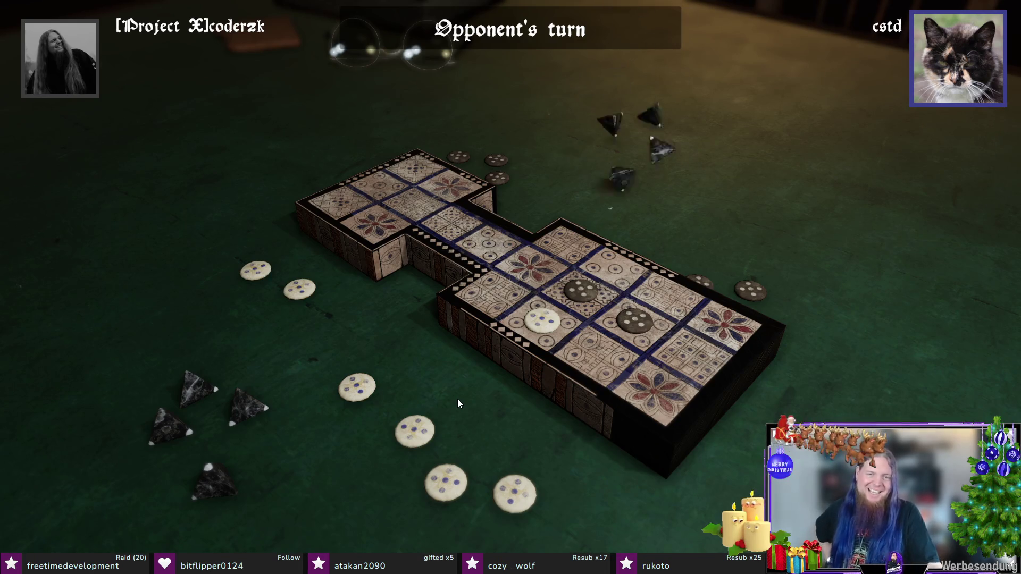
Step: Move two squares onto a rosette, then use the bonus roll of 3 to capture a black piece
left_click(458, 403)
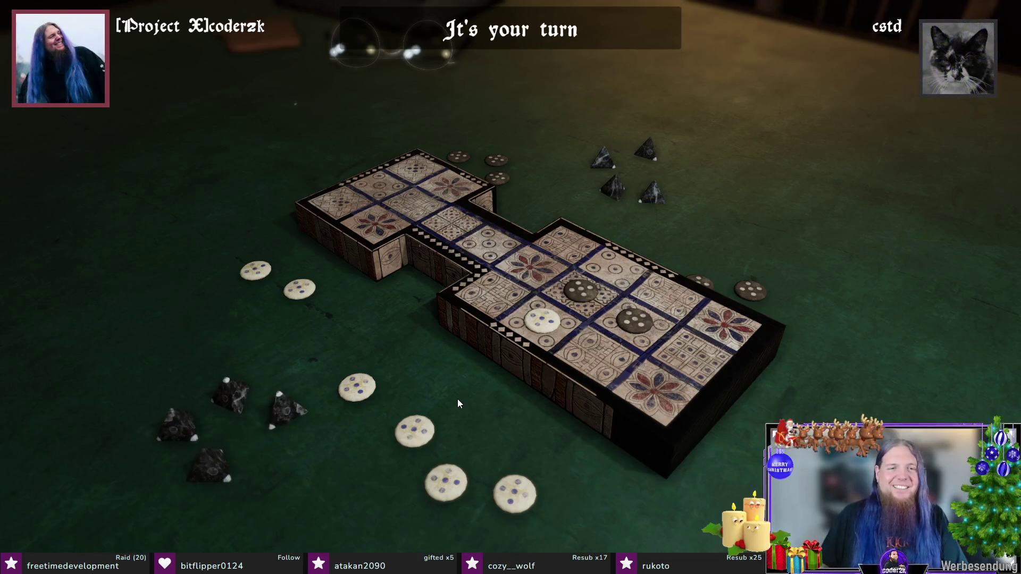
left_click(561, 345)
left_click(521, 432)
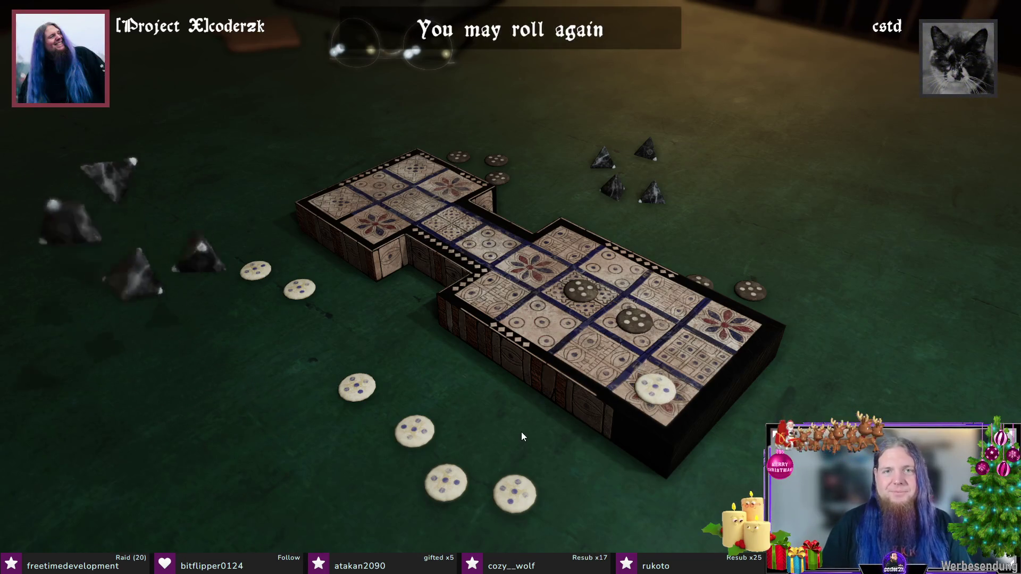
left_click(655, 389)
left_click(664, 390)
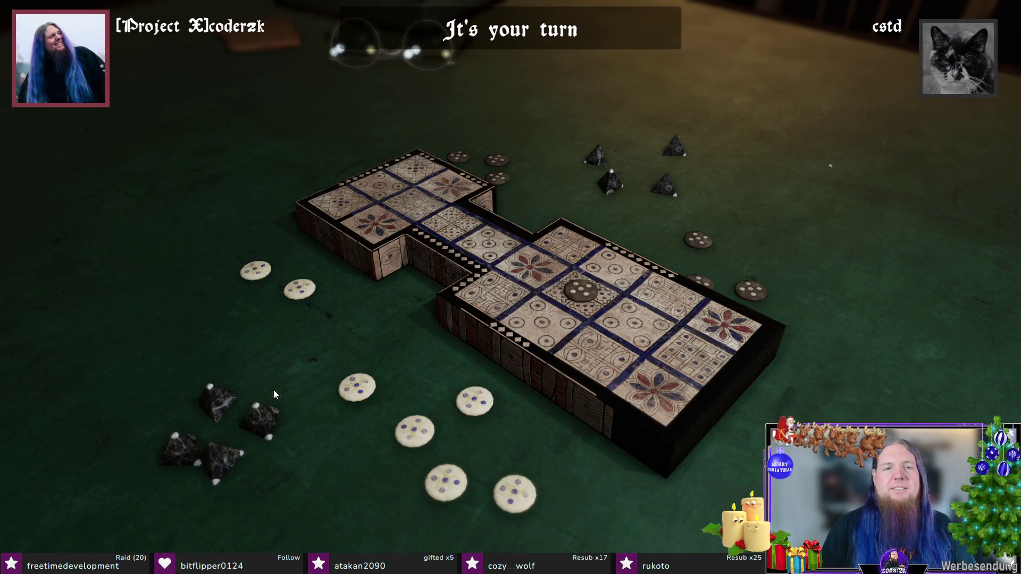
left_click(239, 424)
Step: Enter two new white pieces and move one two squares onto a rosette for a bonus roll
left_click(475, 401)
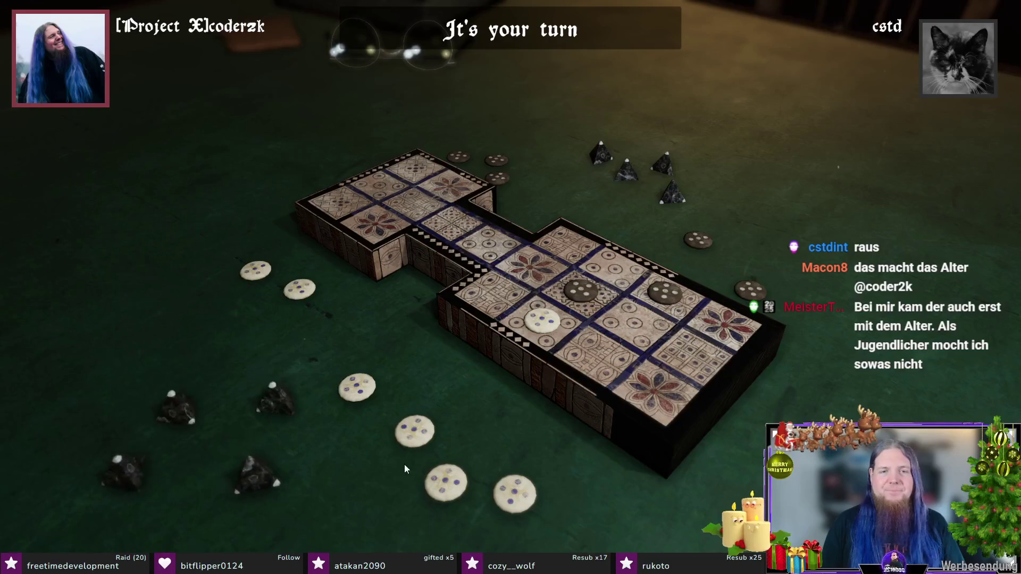
left_click(423, 448)
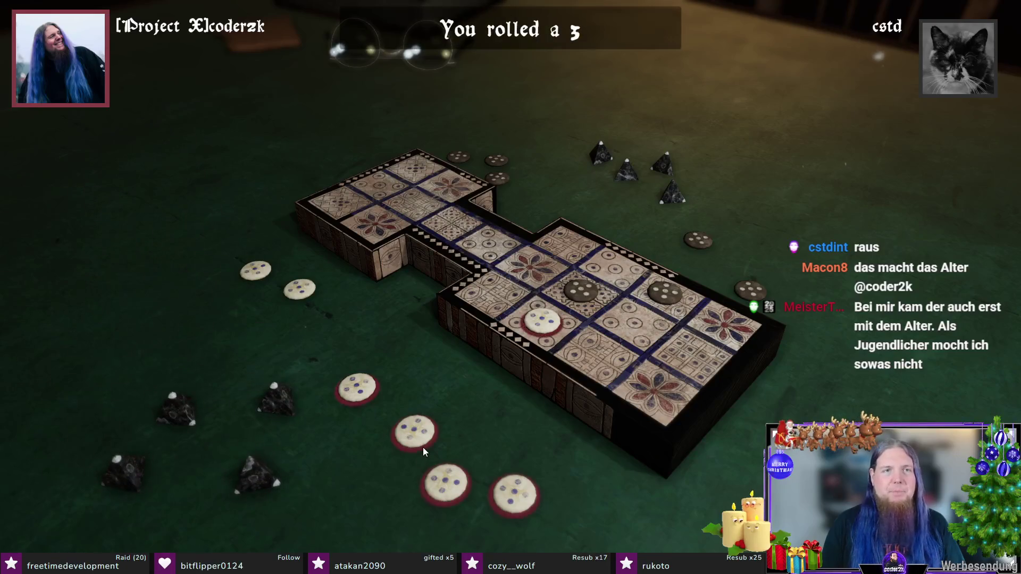
left_click(543, 314)
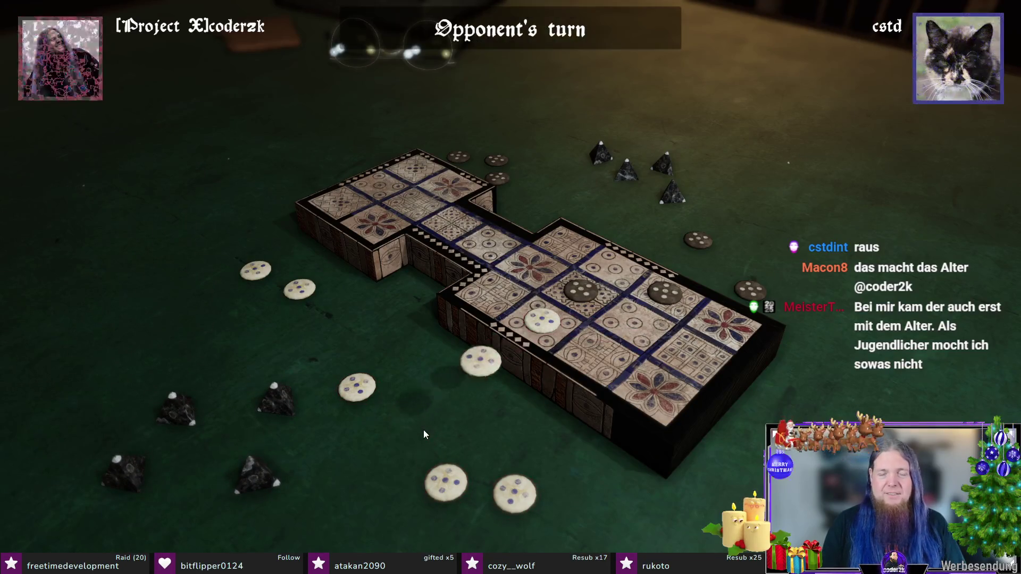
left_click(348, 453)
left_click(541, 319)
left_click(256, 443)
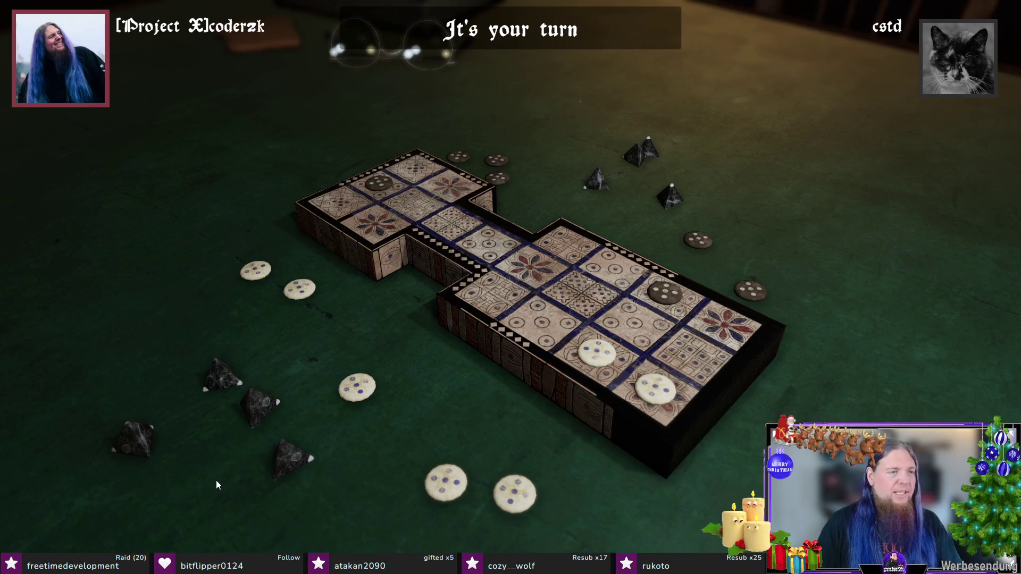
Step: Land further white pieces on rosettes, advancing along the board with the extra rolls
left_click(275, 486)
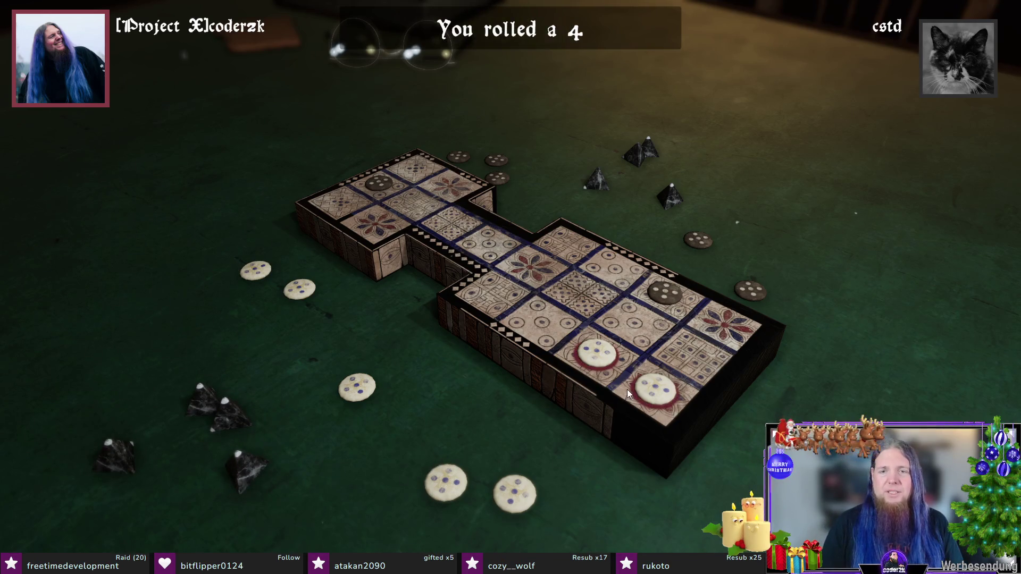
left_click(651, 395)
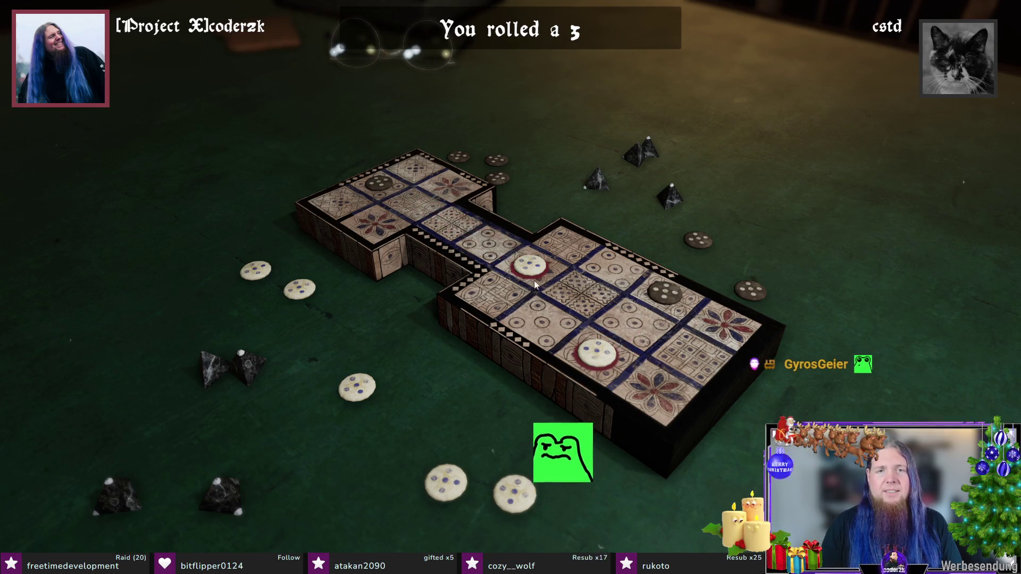
left_click(528, 264)
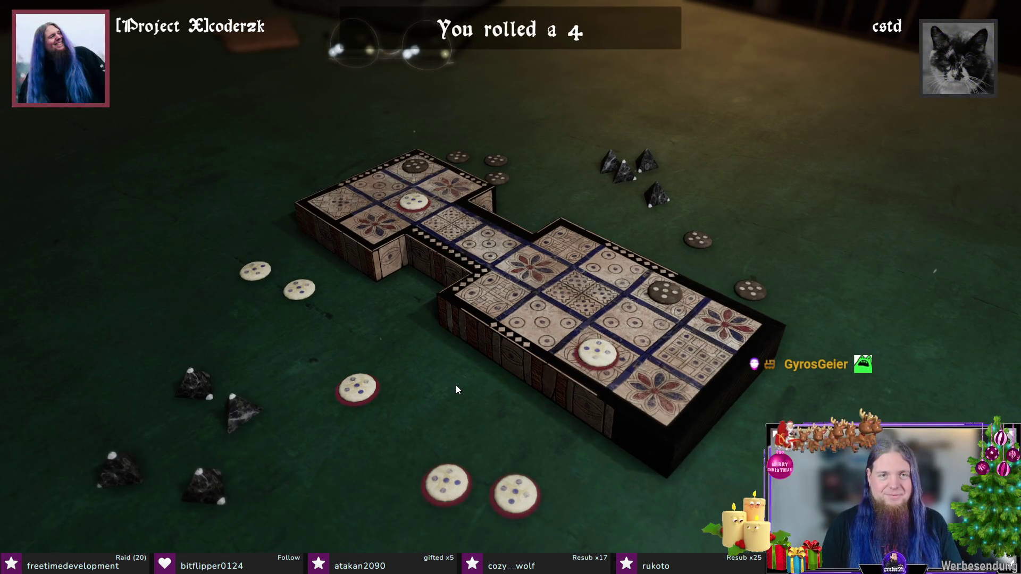
left_click(456, 477)
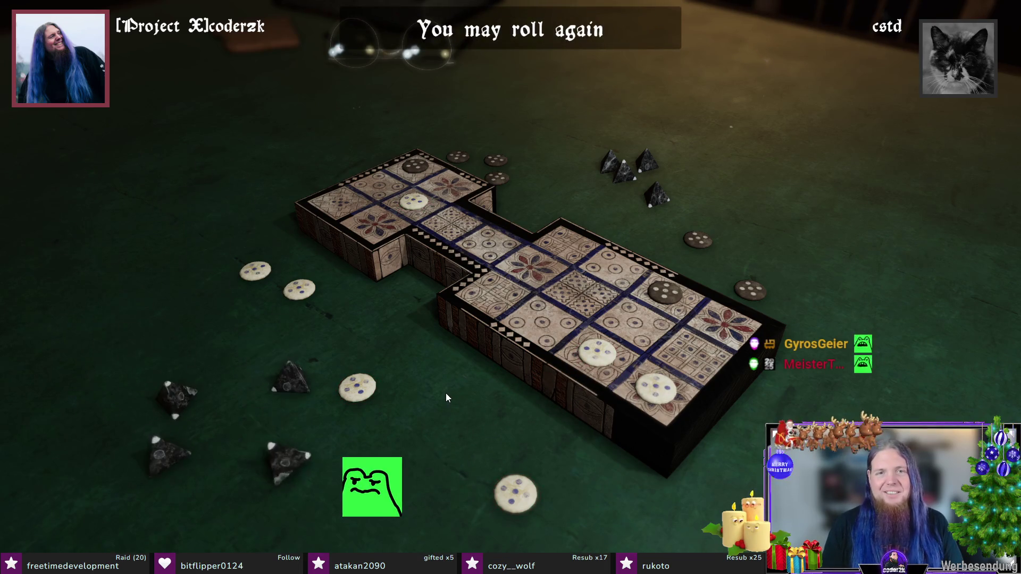
left_click(416, 196)
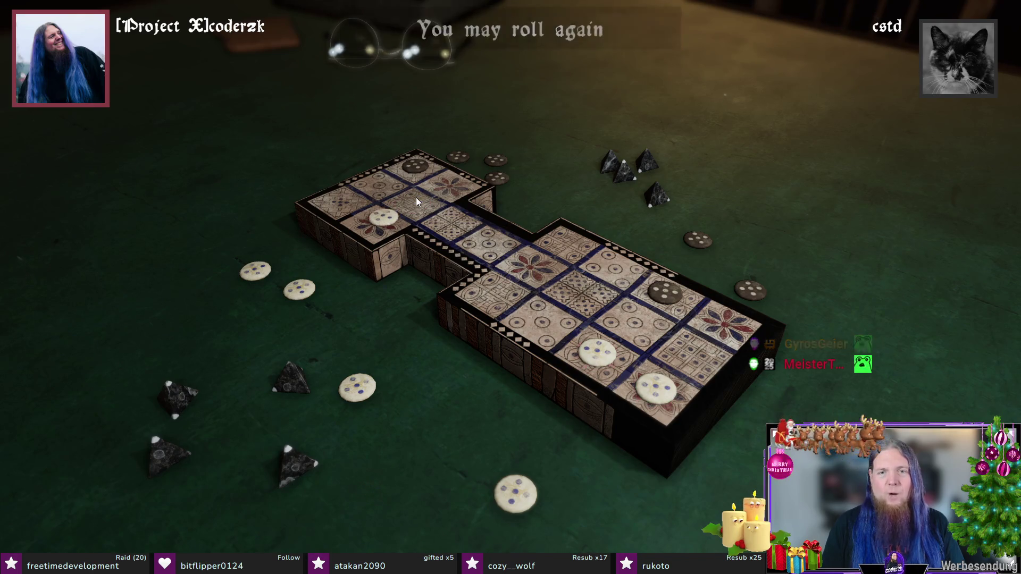
left_click(476, 356)
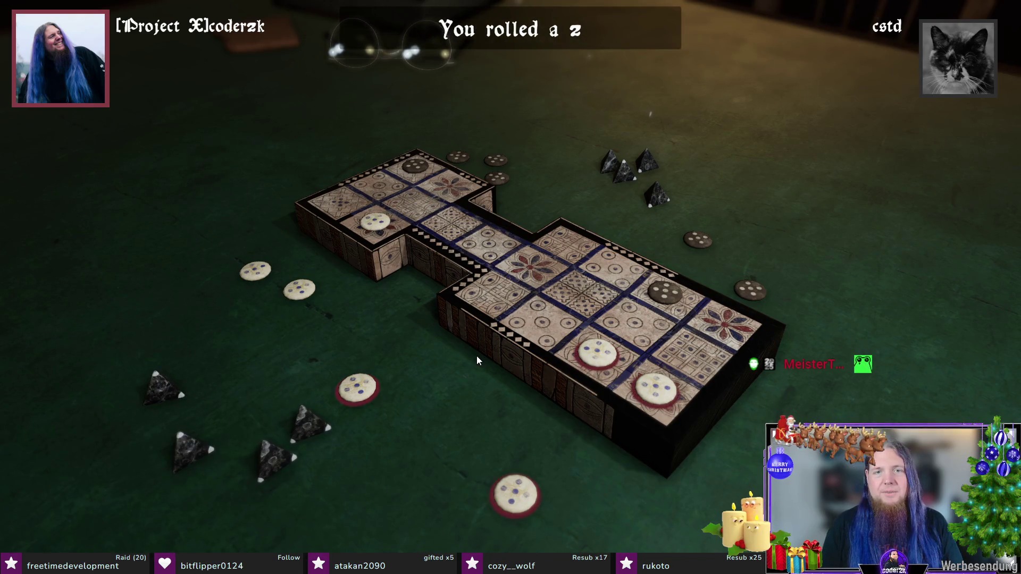
Step: Enter a white piece, advance one two squares, reach a rosette and enter another piece
left_click(364, 387)
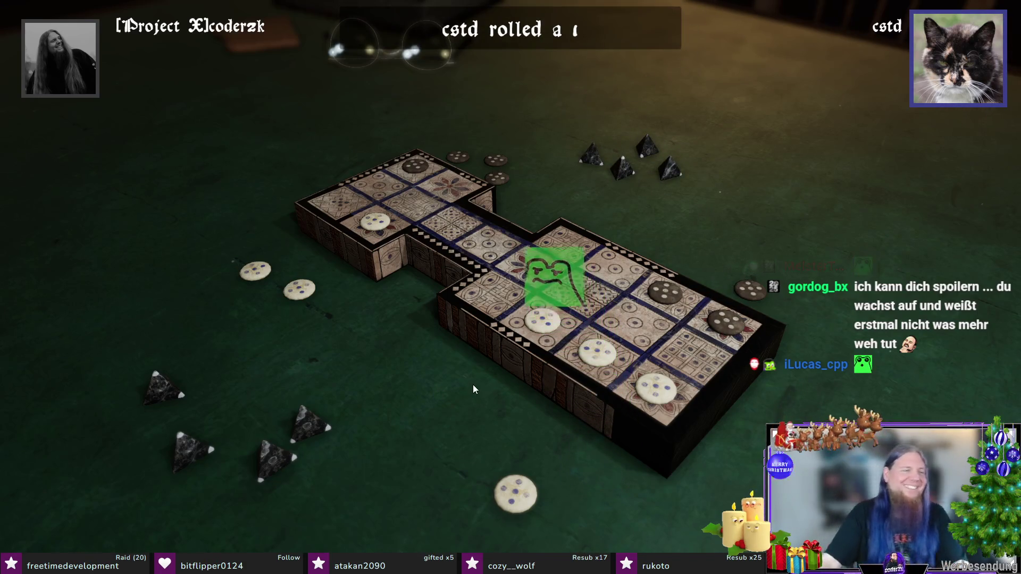
left_click(437, 386)
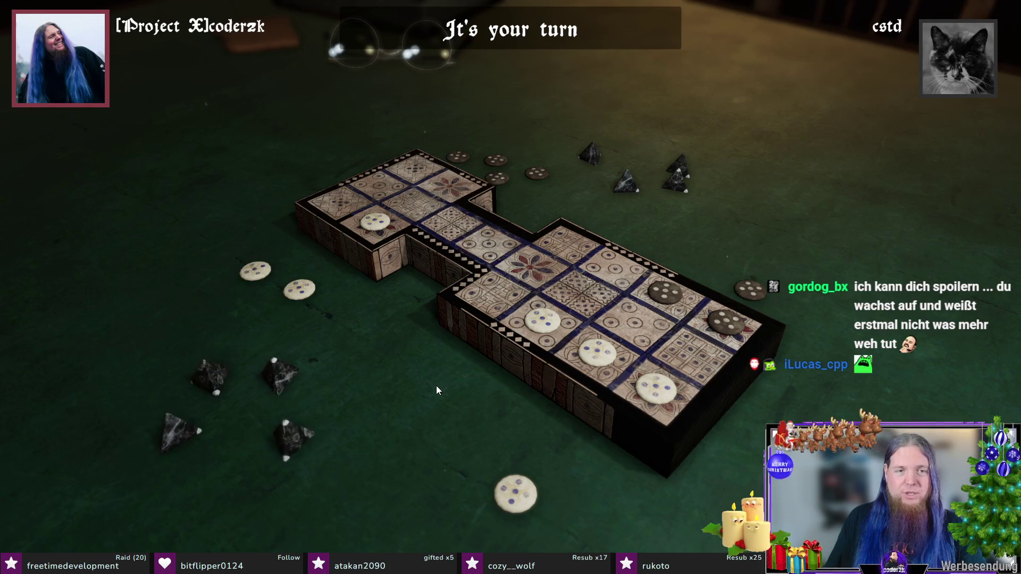
left_click(659, 390)
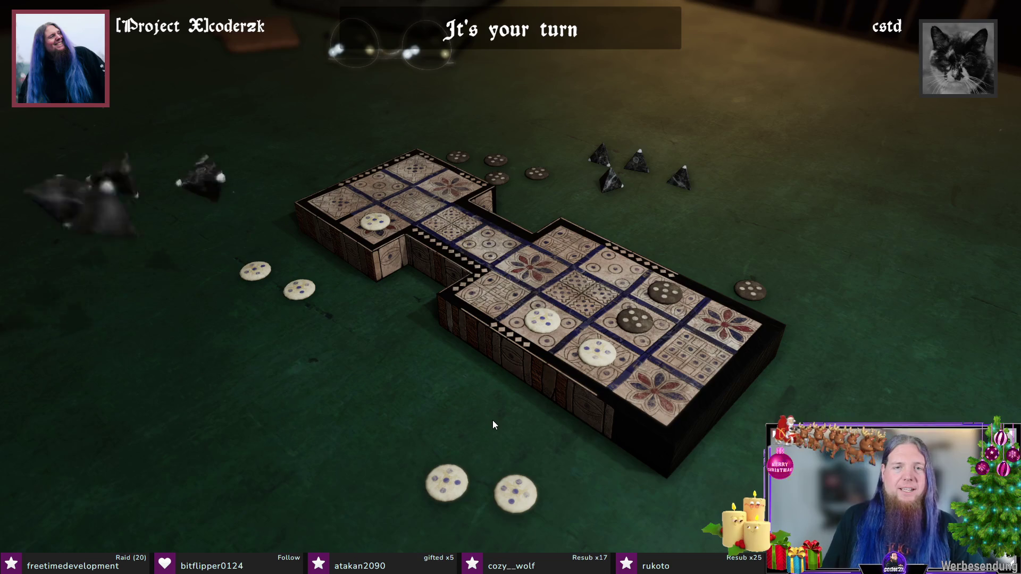
left_click(592, 357)
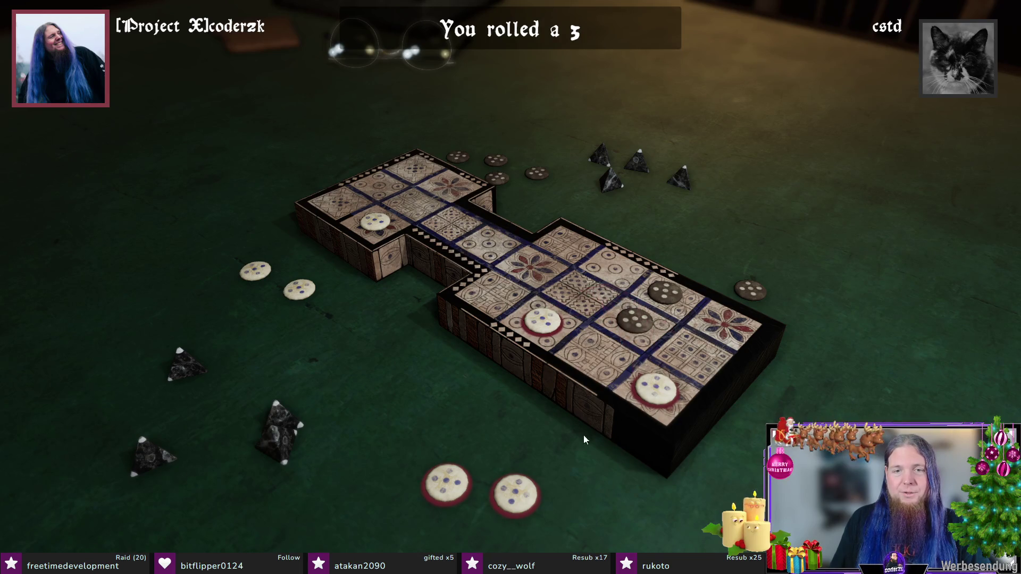
left_click(519, 489)
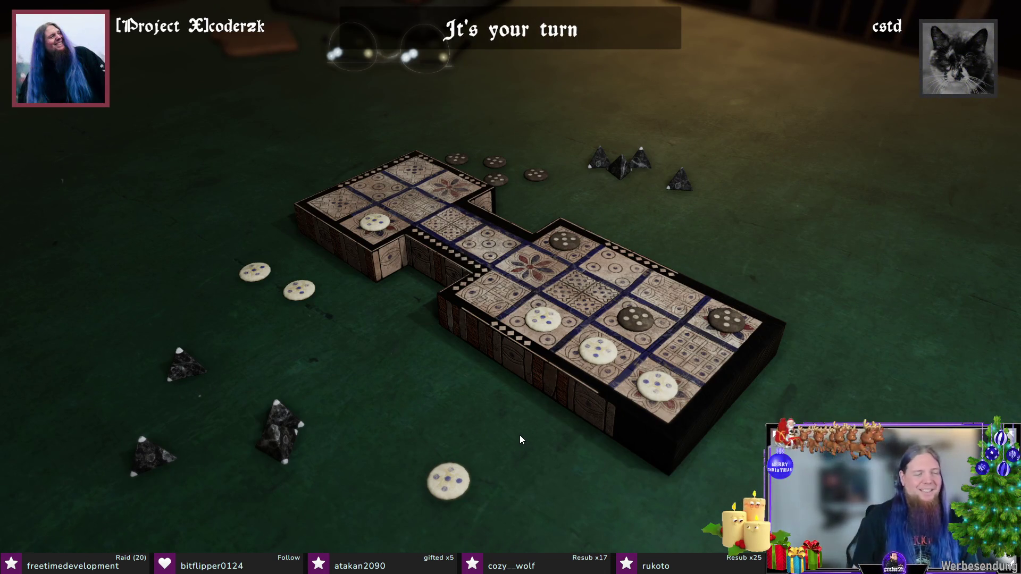
Step: Capture the opponent's dark piece and roll for the next turn
left_click(519, 434)
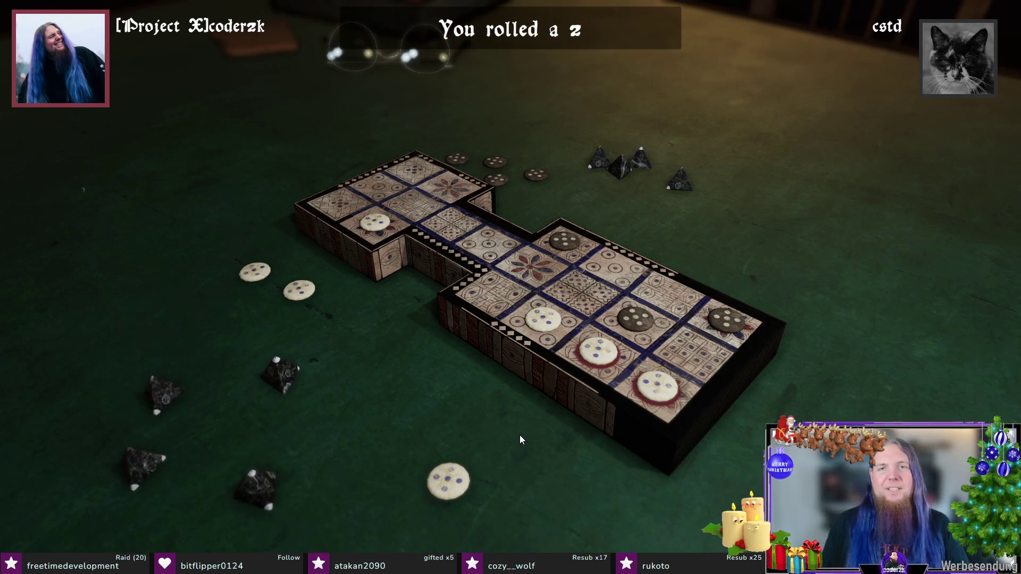
left_click(656, 389)
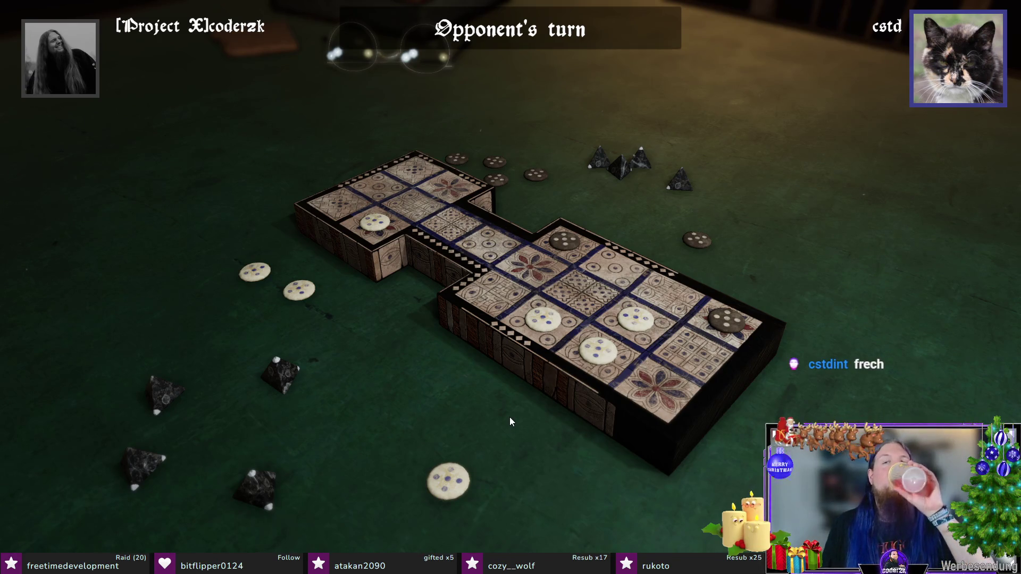
left_click(490, 392)
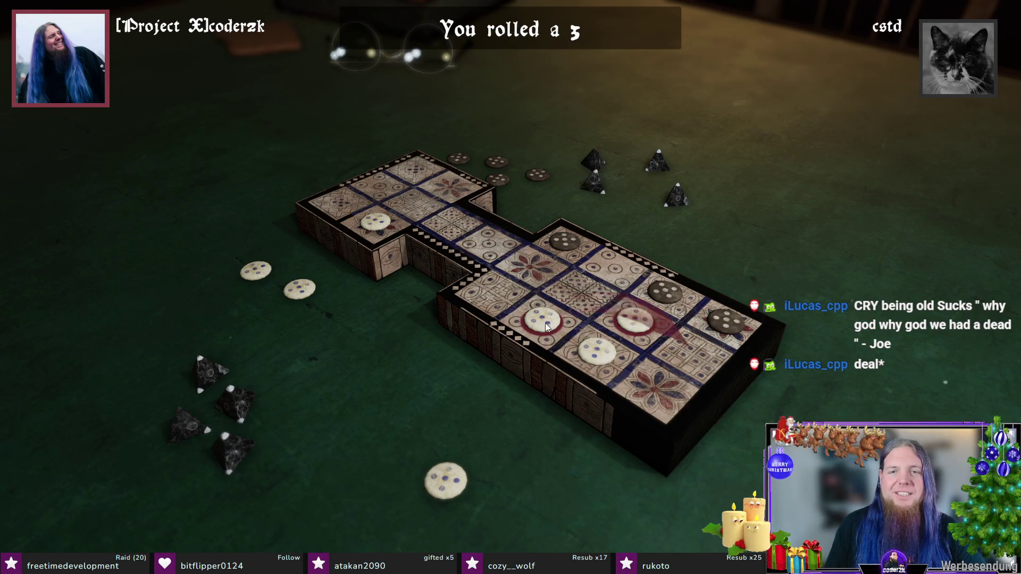
Step: Advance a white piece three squares, land another on a rosette, and move a piece two squares
left_click(634, 321)
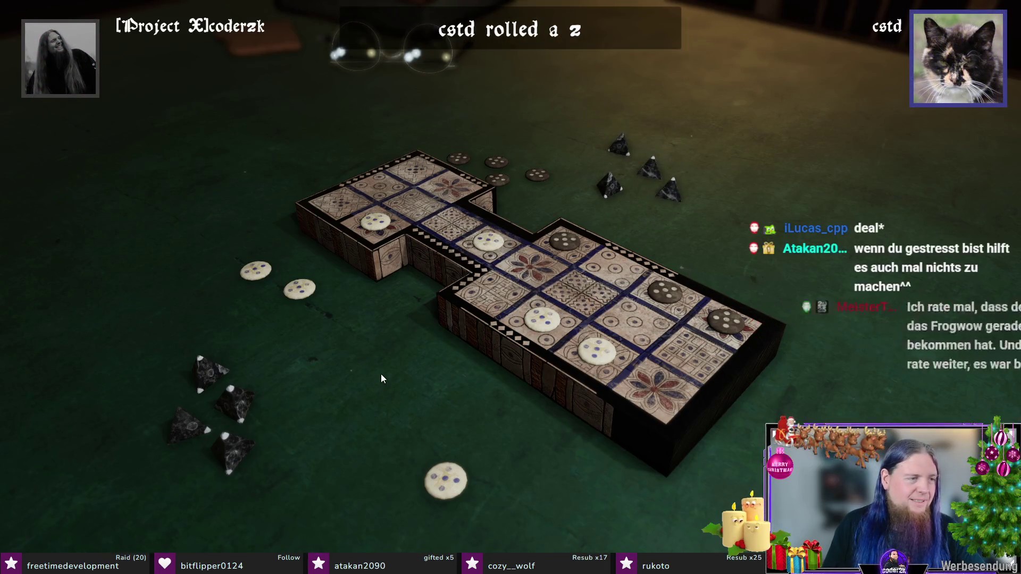
left_click(354, 401)
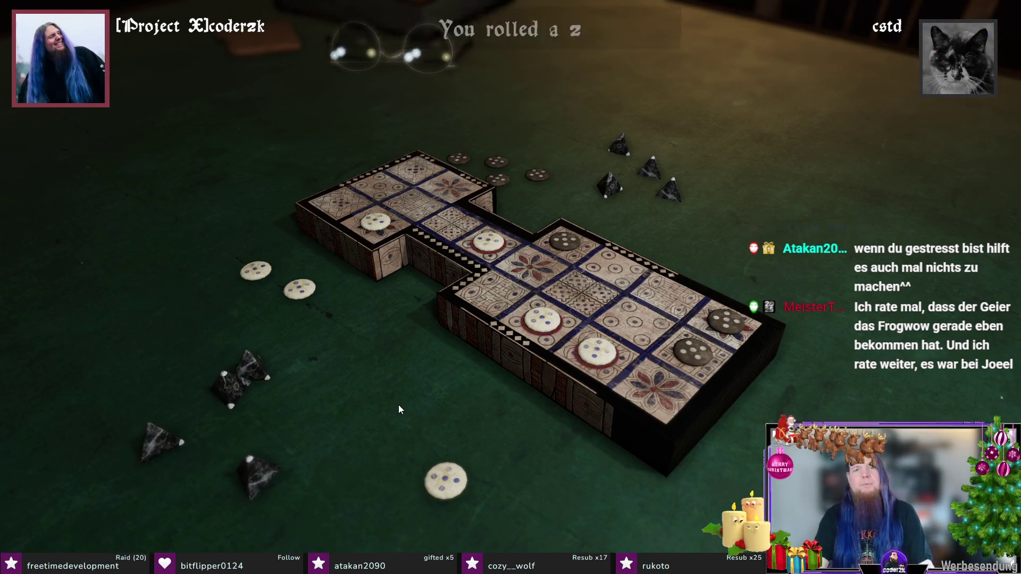
left_click(536, 319)
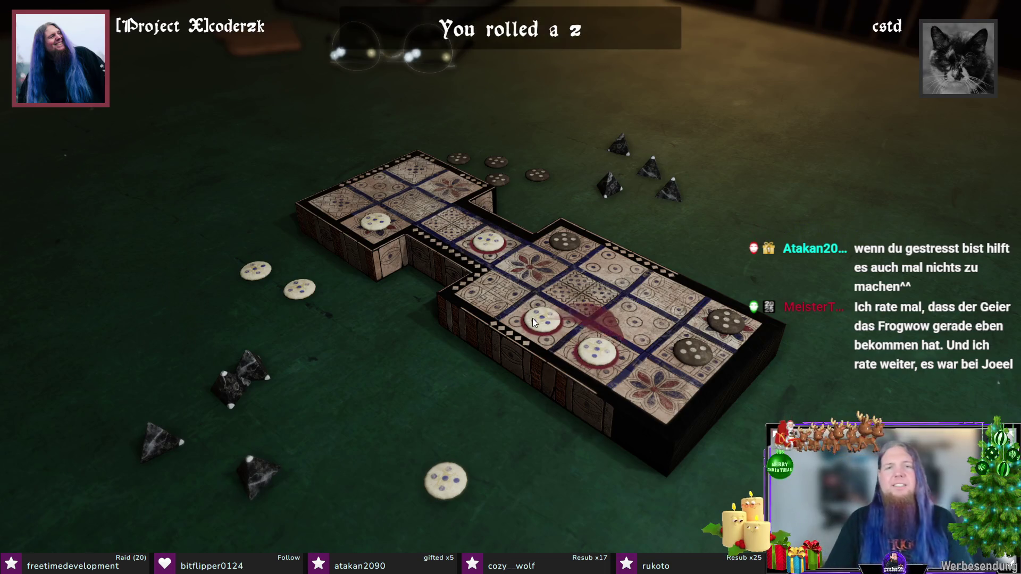
left_click(458, 409)
left_click(504, 401)
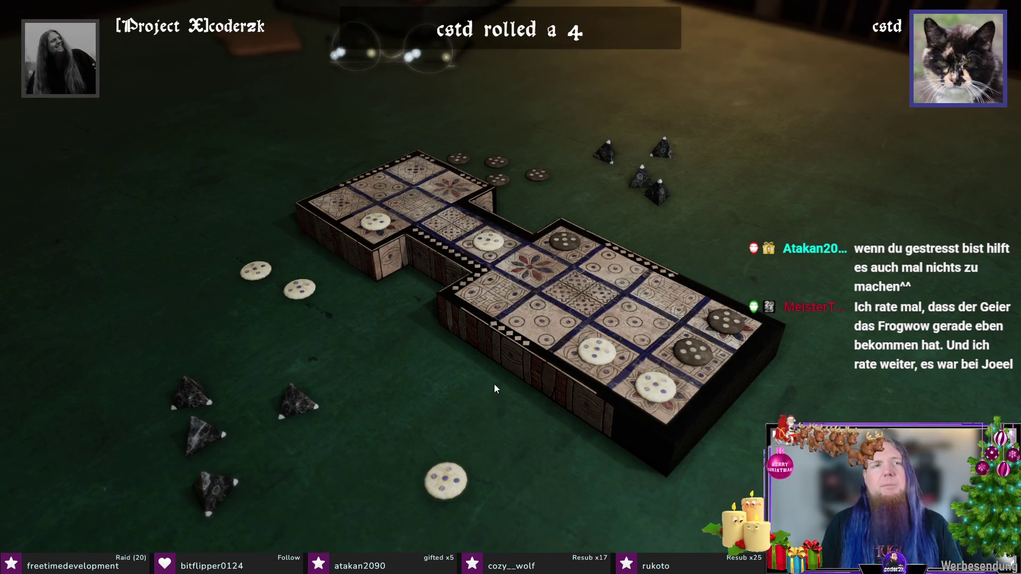
left_click(526, 388)
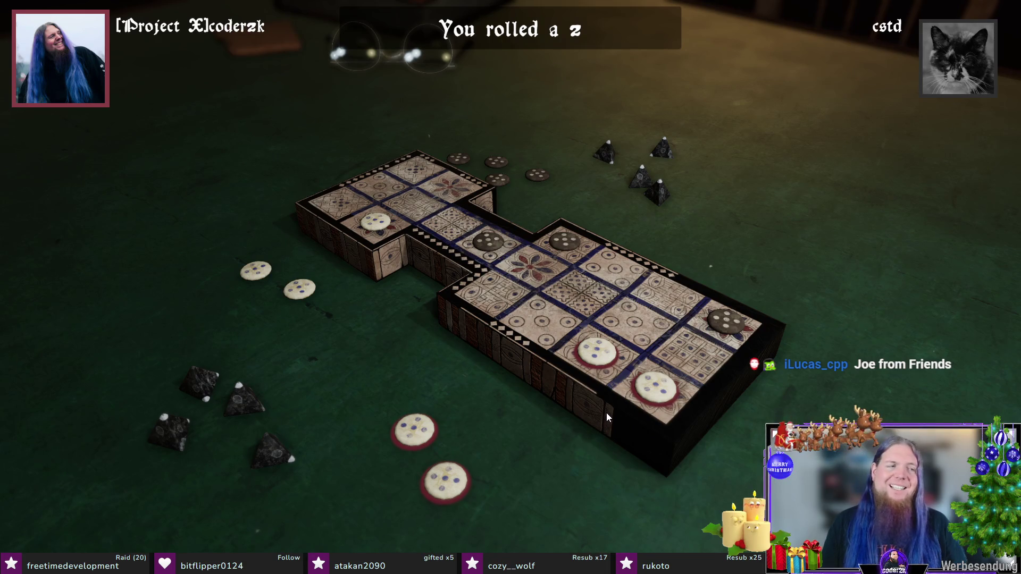
left_click(652, 387)
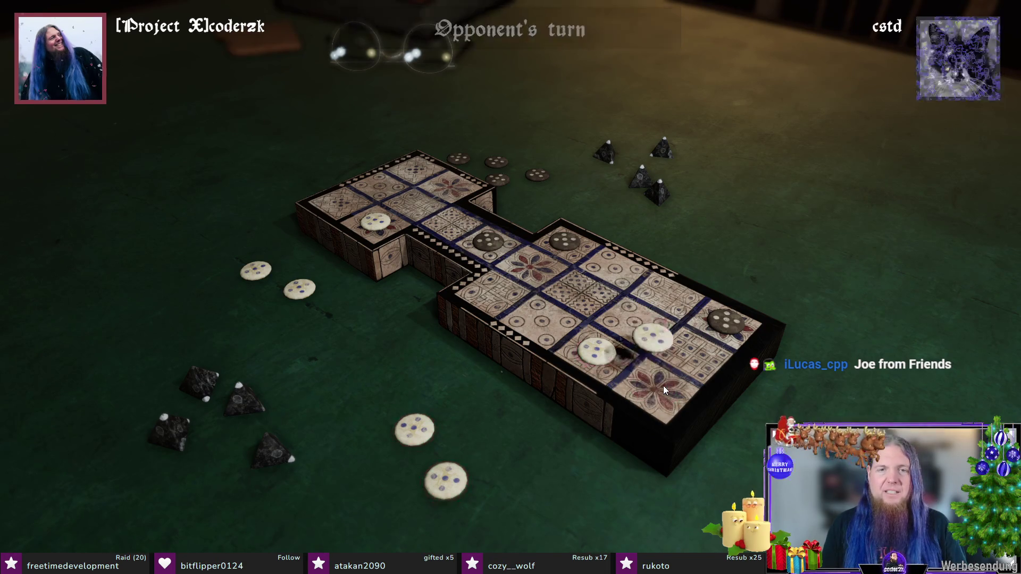
Step: Reach a rosette, then capture a dark piece with the bonus roll
left_click(502, 420)
left_click(596, 351)
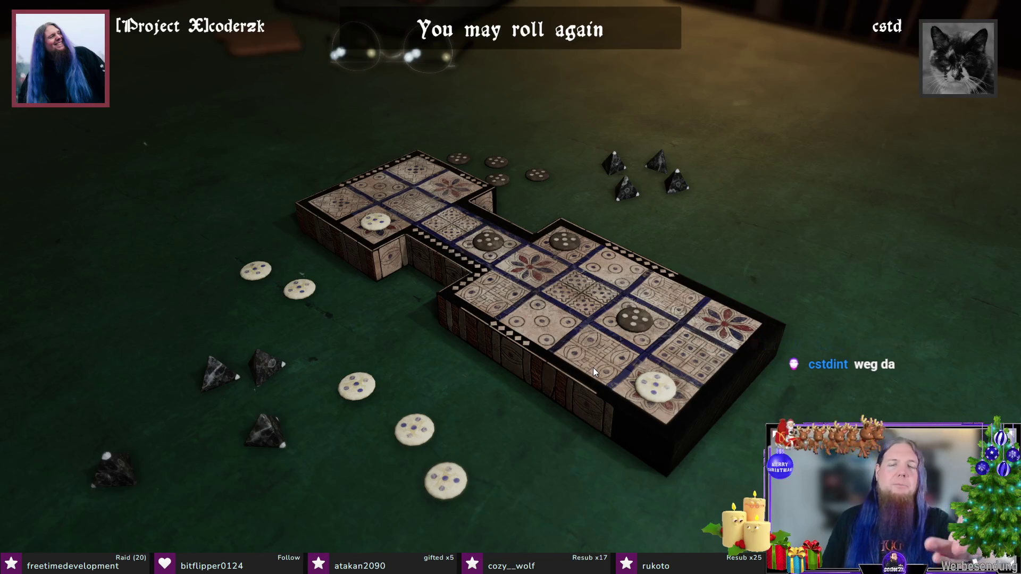
left_click(513, 380)
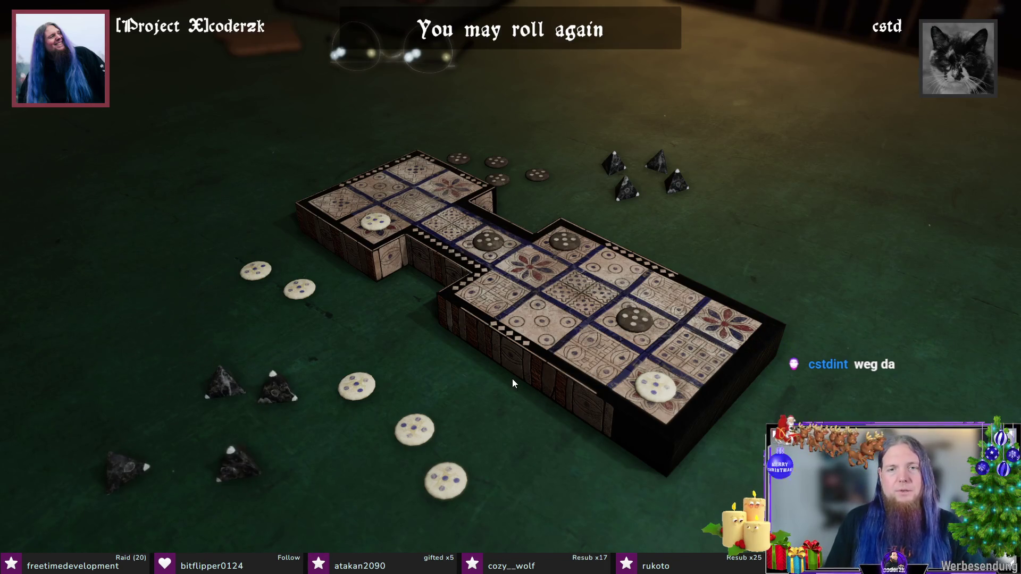
left_click(660, 392)
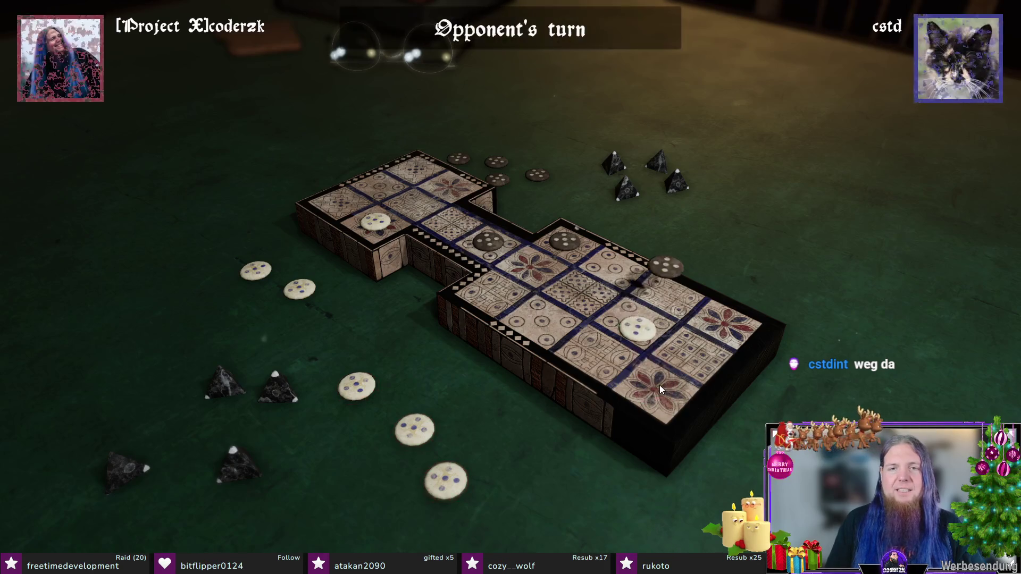
left_click(502, 403)
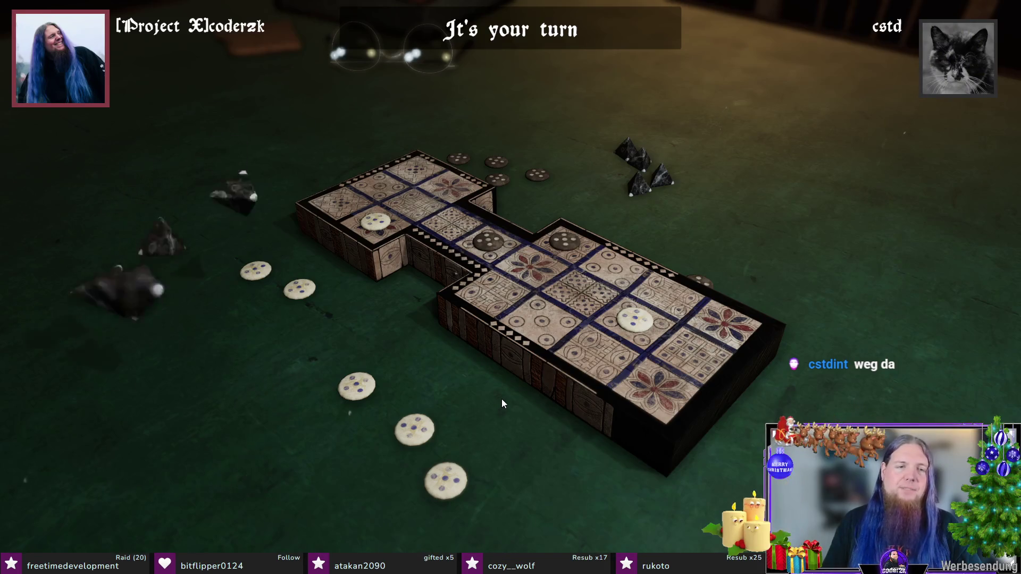
Step: Capture a dark piece three squares ahead, advance another piece three squares, and enter a fresh white piece
left_click(627, 325)
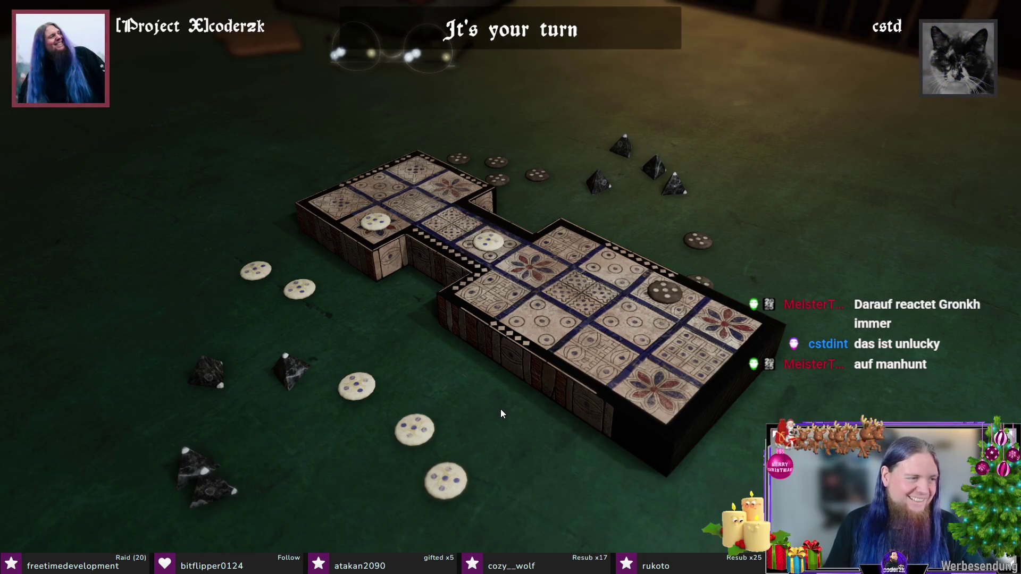
left_click(531, 412)
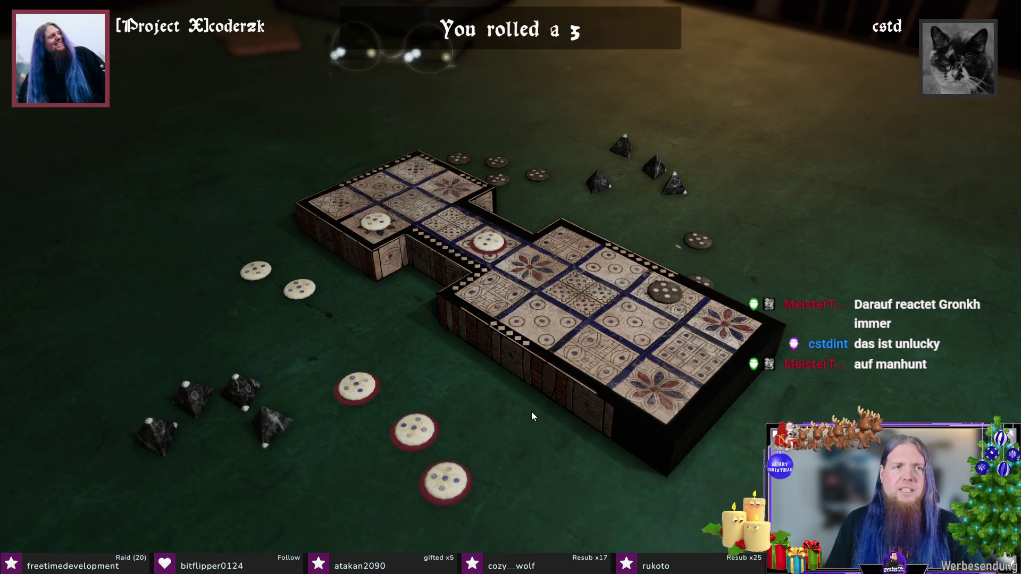
left_click(489, 239)
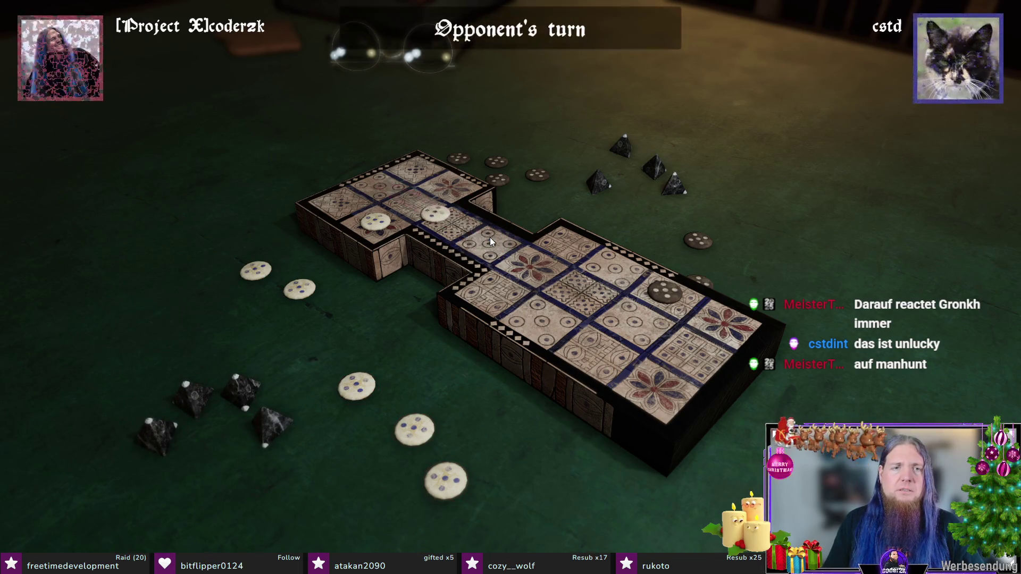
left_click(472, 339)
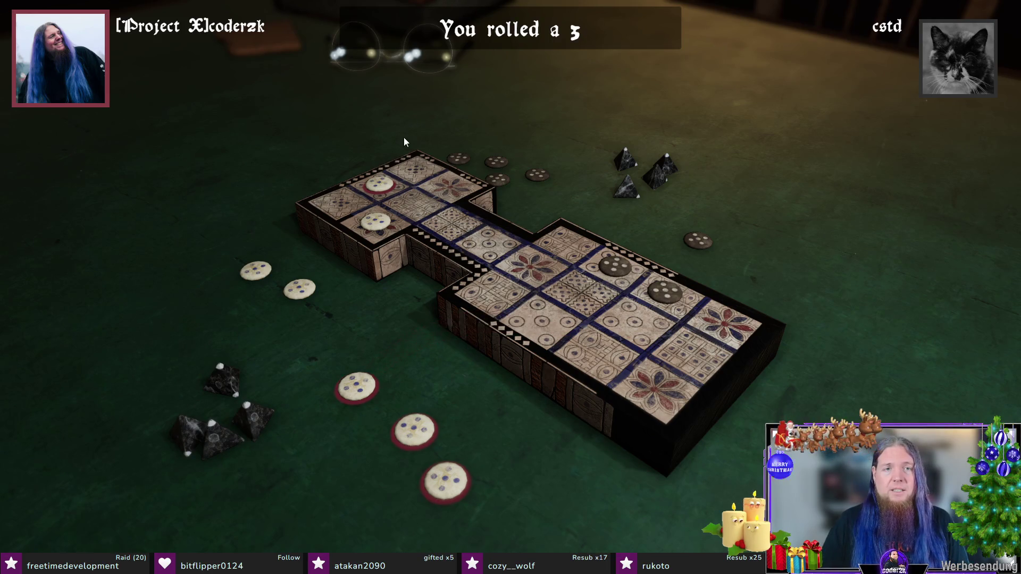
left_click(358, 391)
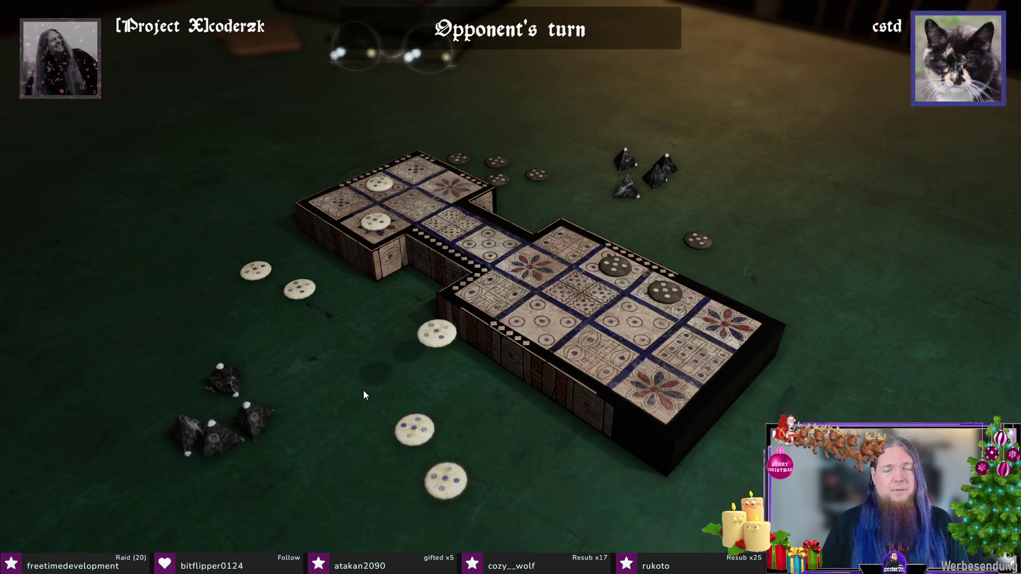